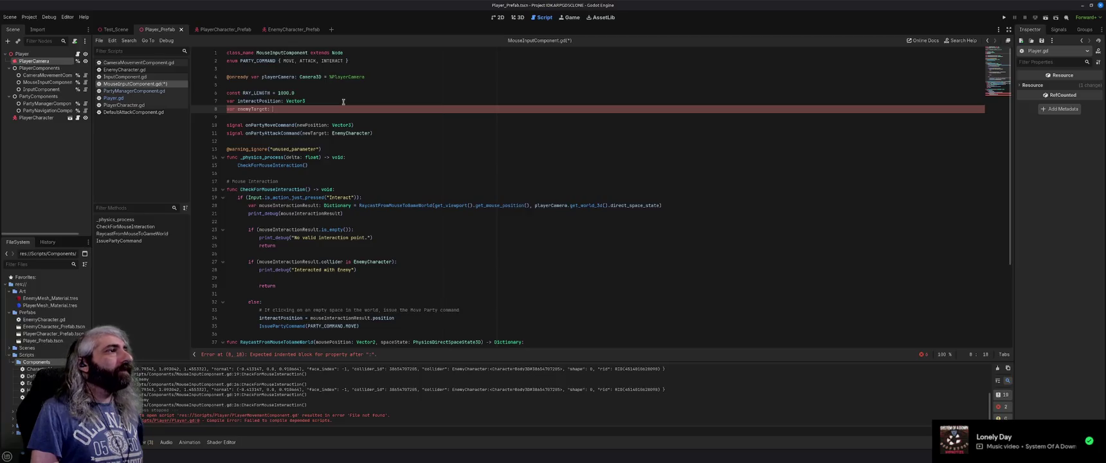
Step: Declare 'var partyTarget: EnemyCharacter' on line 8, renaming the old enemyTarget variable
text(Enemy)
key(Return)
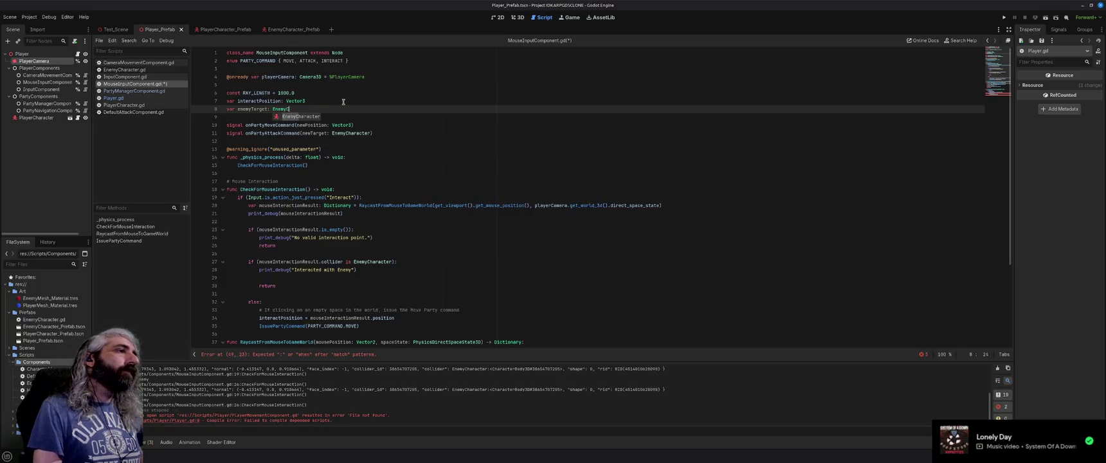
key(ctrl+s)
scroll(390, 168, down, 3)
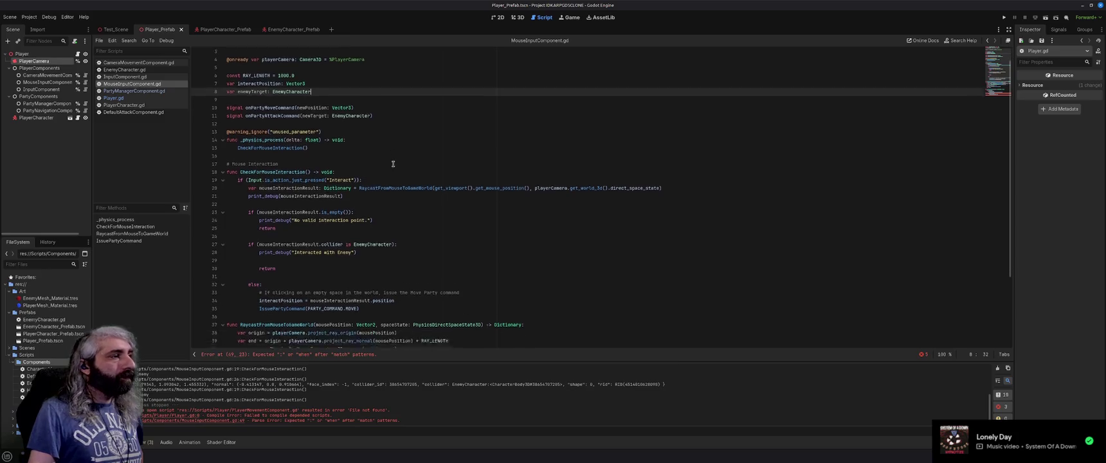
click(384, 205)
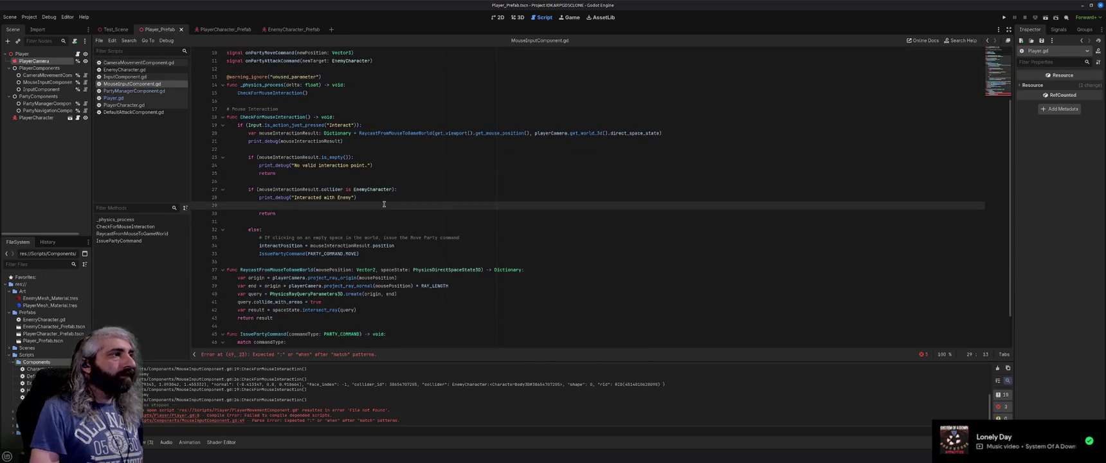
text(enemyCharacter)
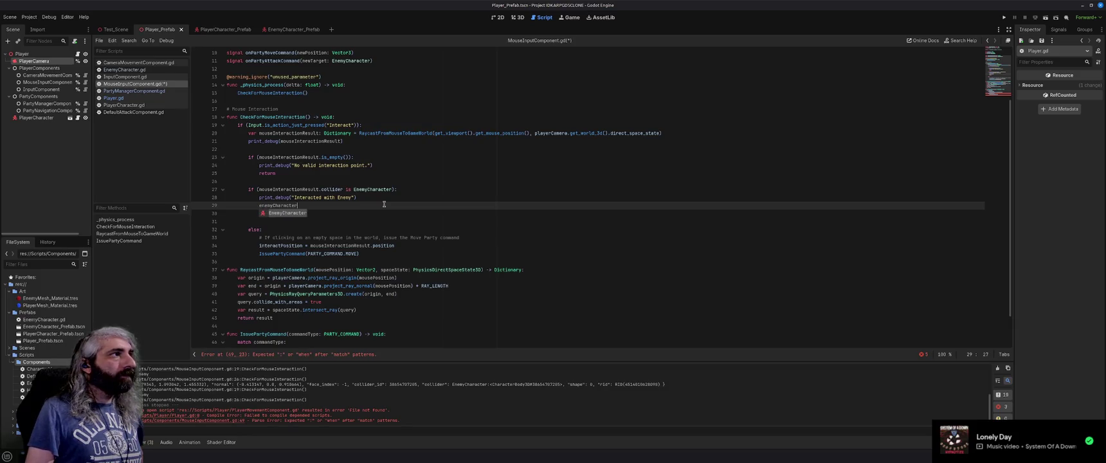
key(BackSpace)
key(BackSpace)
key(BackSpace)
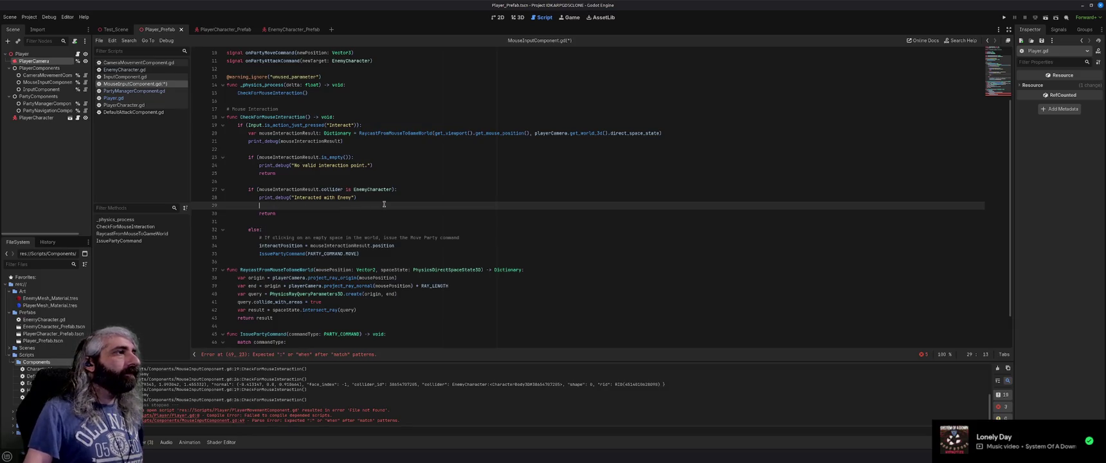
scroll(384, 204, up, 3)
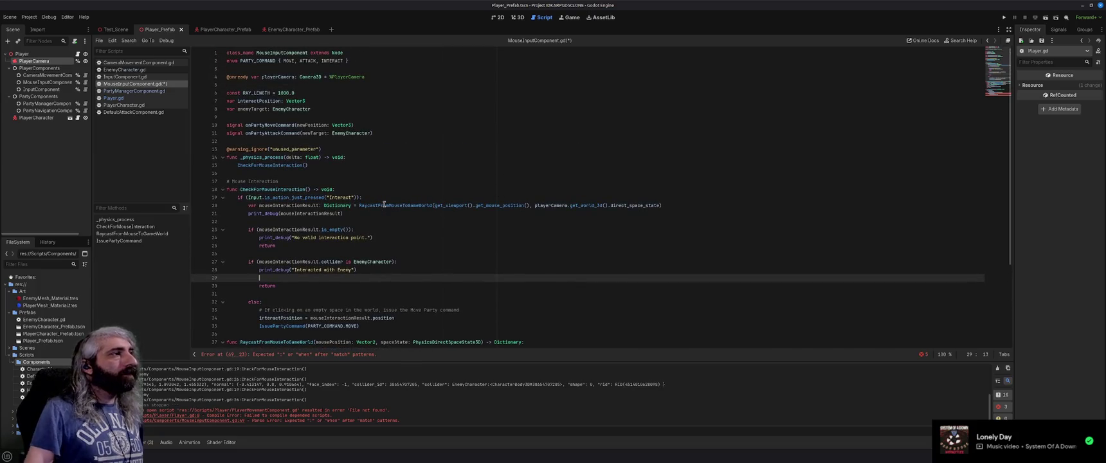
double_click(254, 109)
text(partyTarget)
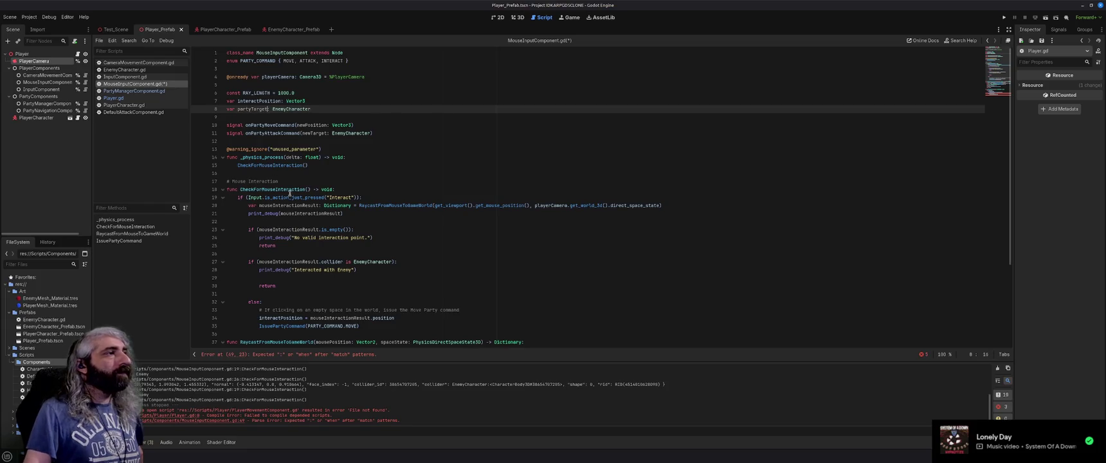
Step: Add 'partyTarget = mouseInteractionResult.collider' in the EnemyCharacter branch and save
click(308, 276)
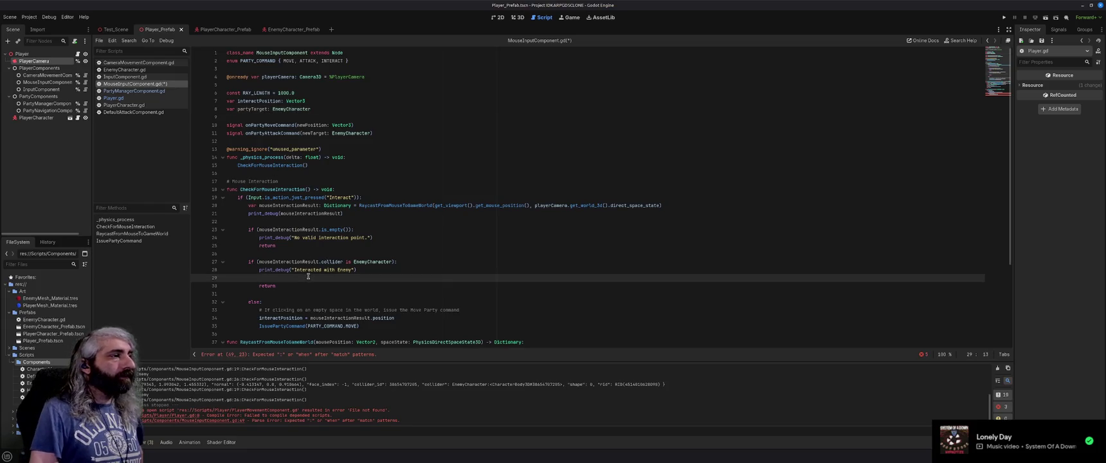
text(partyTarget =)
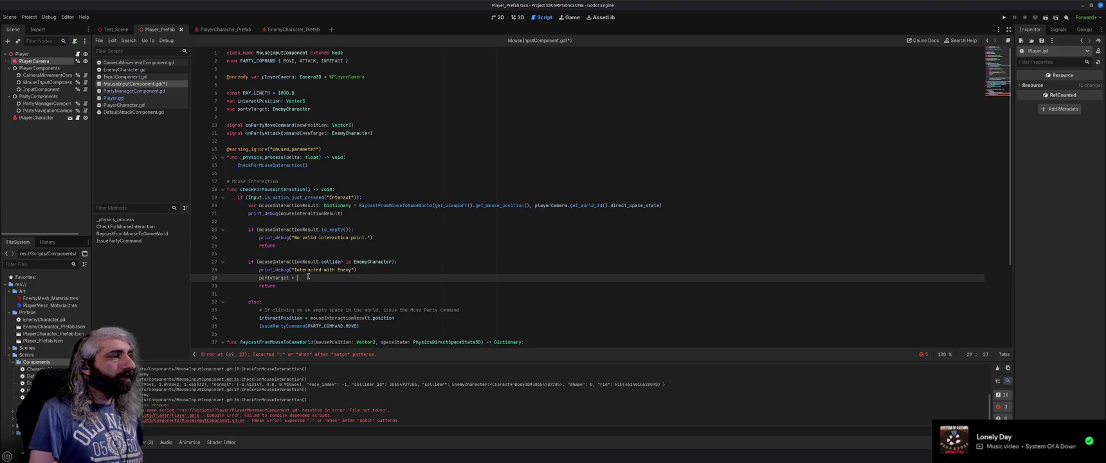
text(mouseI)
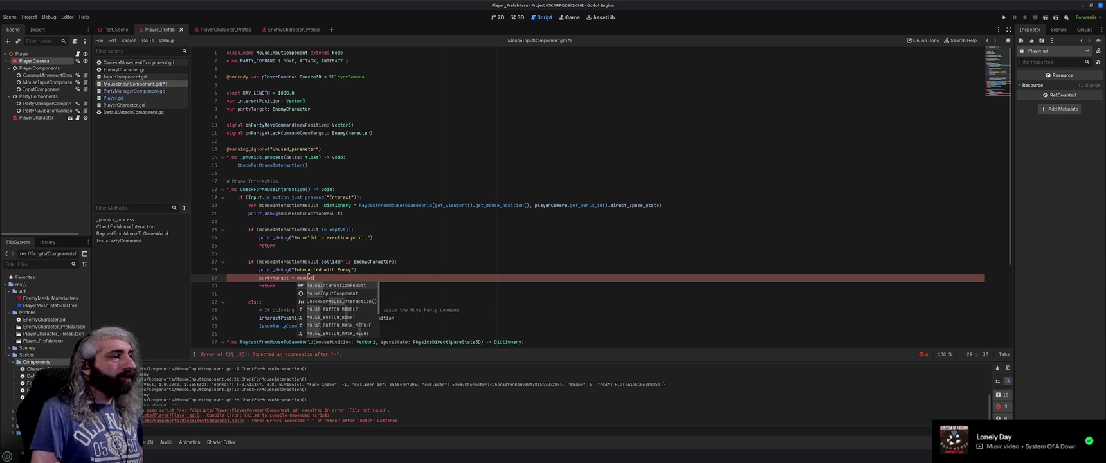
text(nteractionResult.collider)
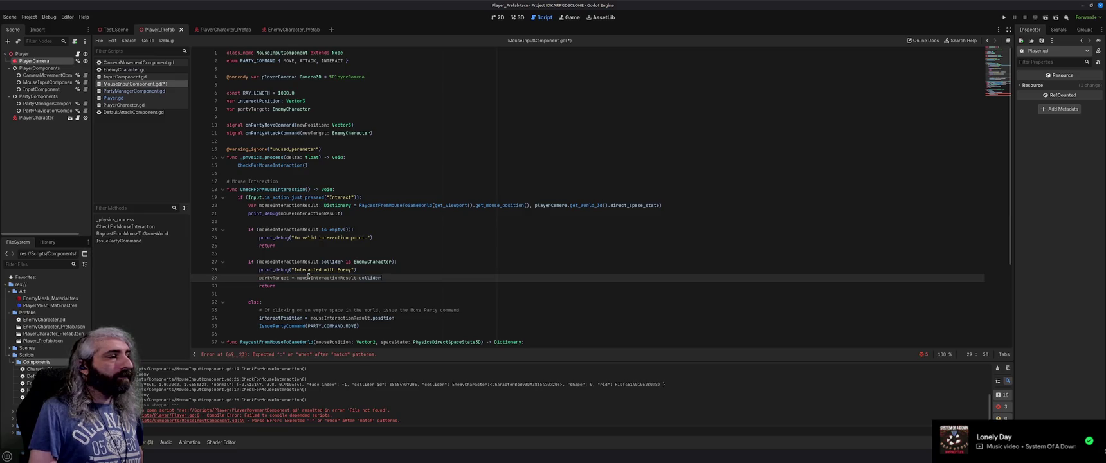
key(ctrl+s)
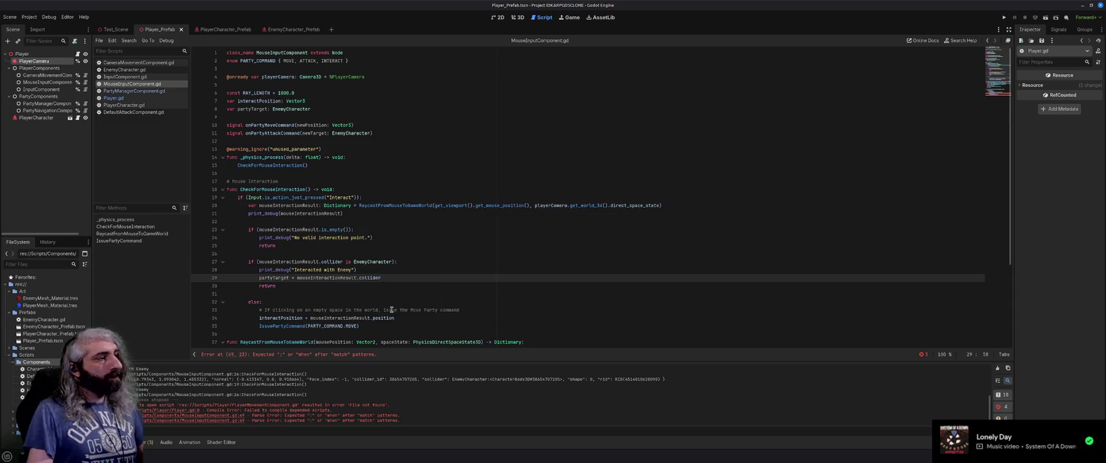
scroll(391, 310, down, 2)
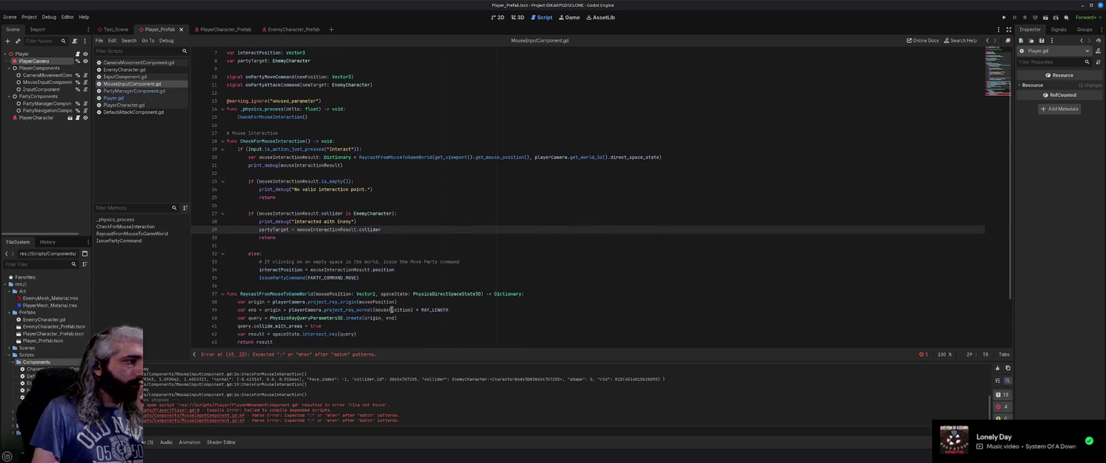
scroll(391, 309, down, 1)
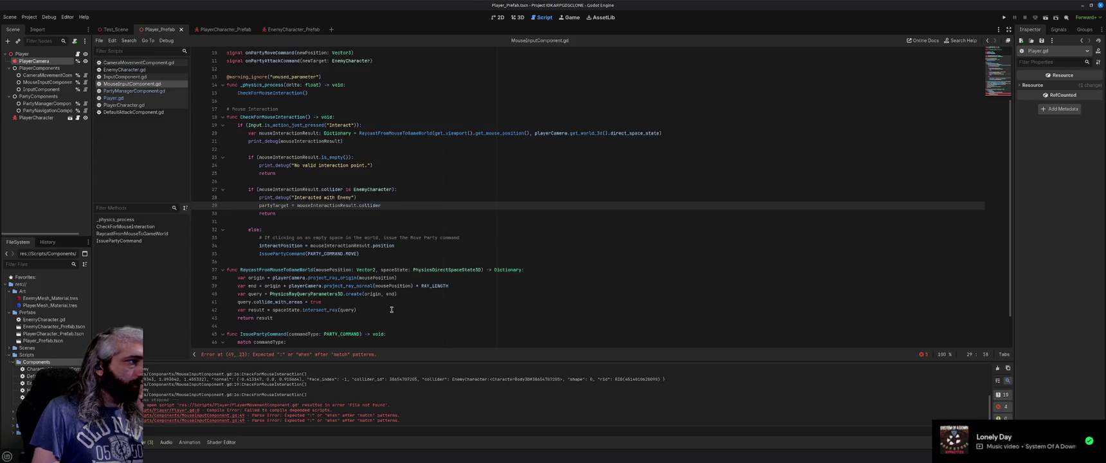
scroll(392, 309, up, 1)
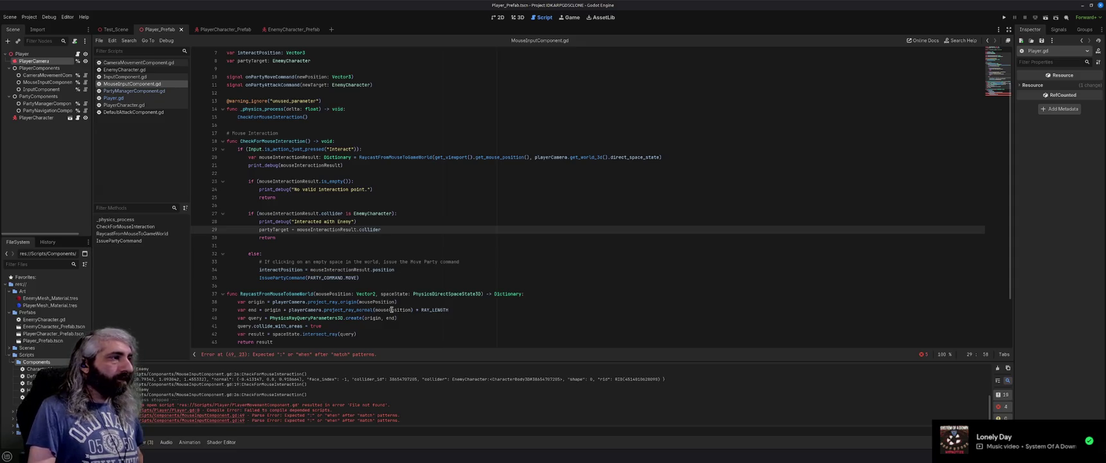
Step: Below the assignment, call IssuePartyCommand with a PARTY_COMMAND value
key(Return)
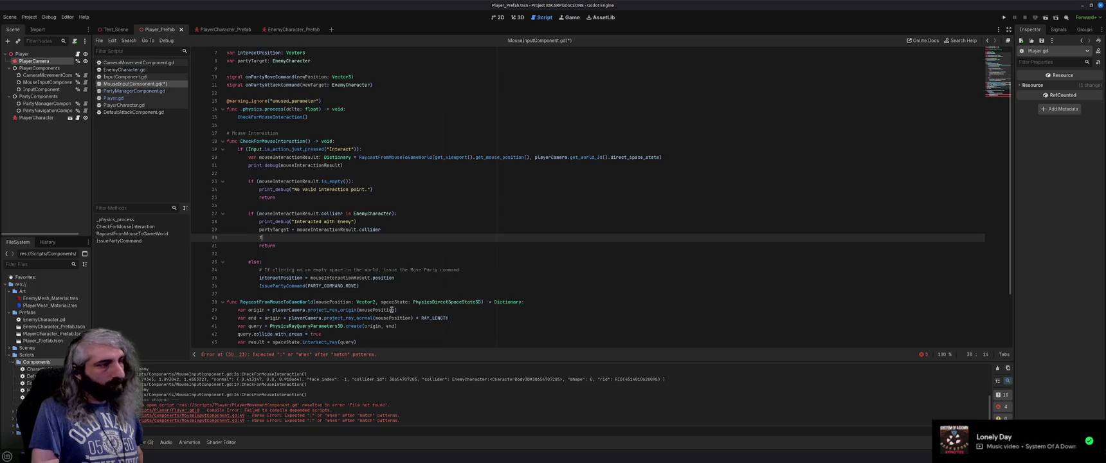
text(ssue)
key(Return)
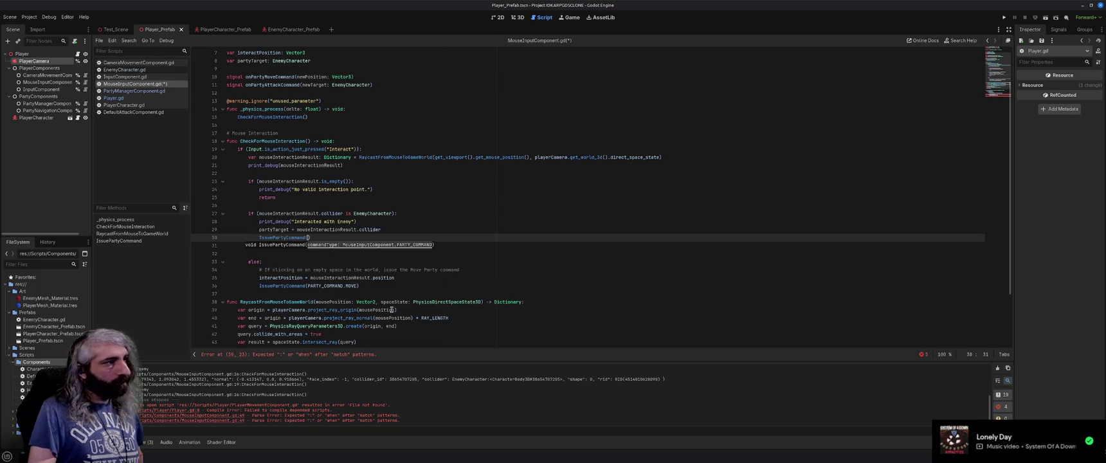
text(PARTYCO)
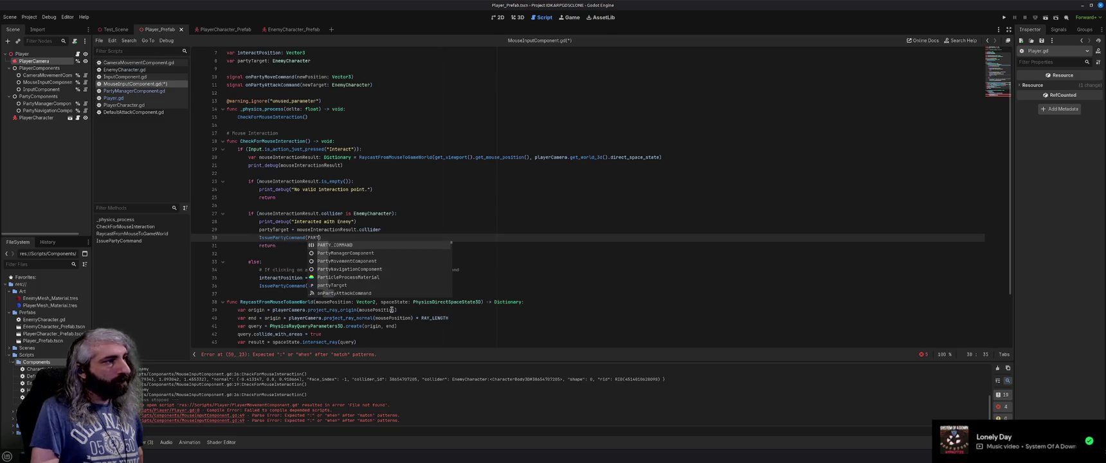
key(Down)
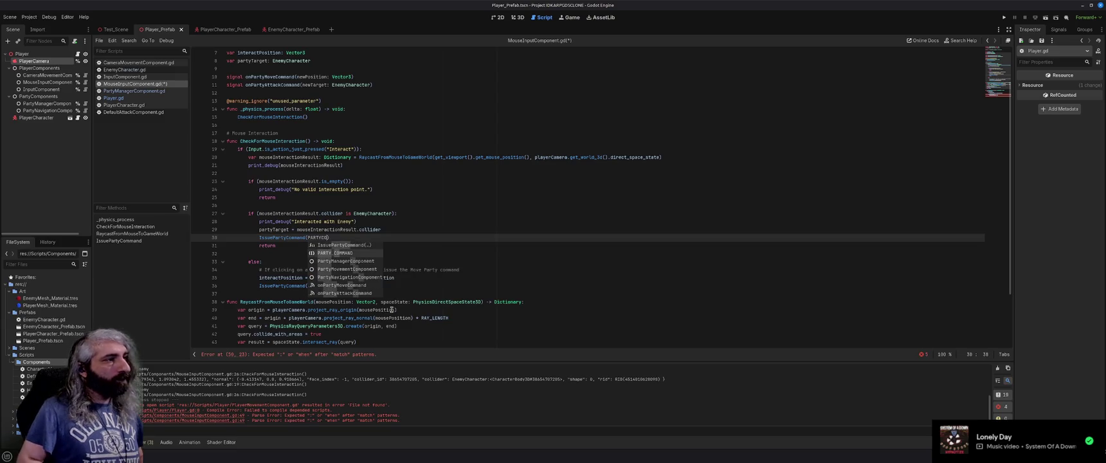
key(Return)
key(Return)
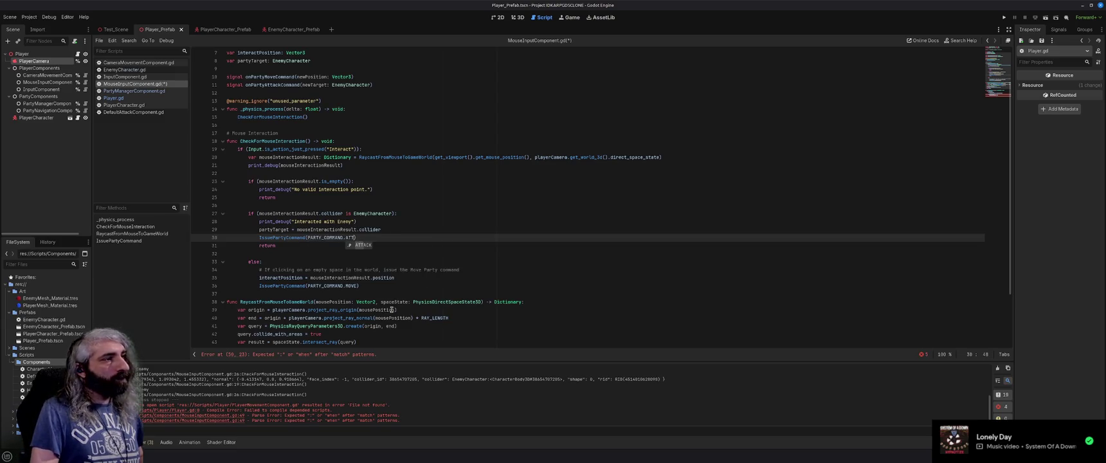
Step: Make the attack case emit onPartyAttackCommand with partyTarget as its argument, and save
scroll(399, 299, down, 3)
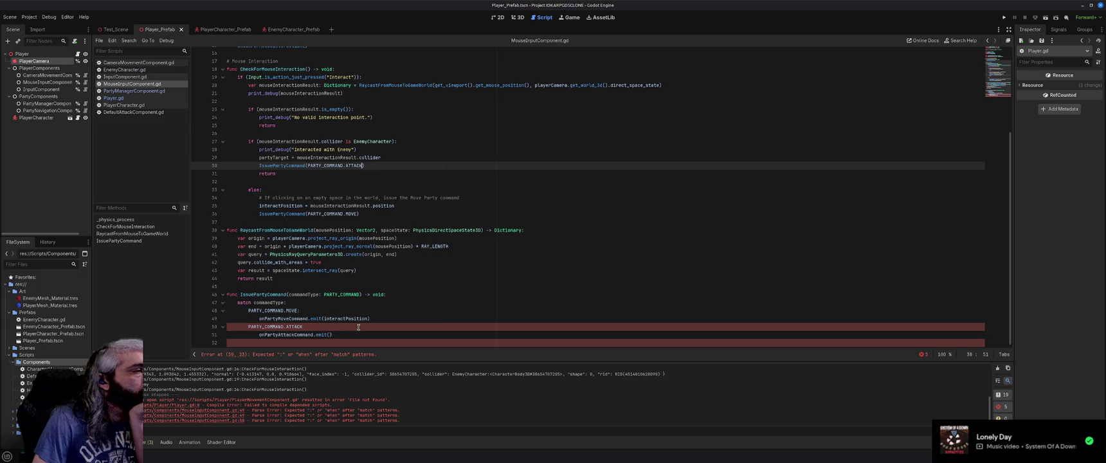
click(330, 333)
text(enemy)
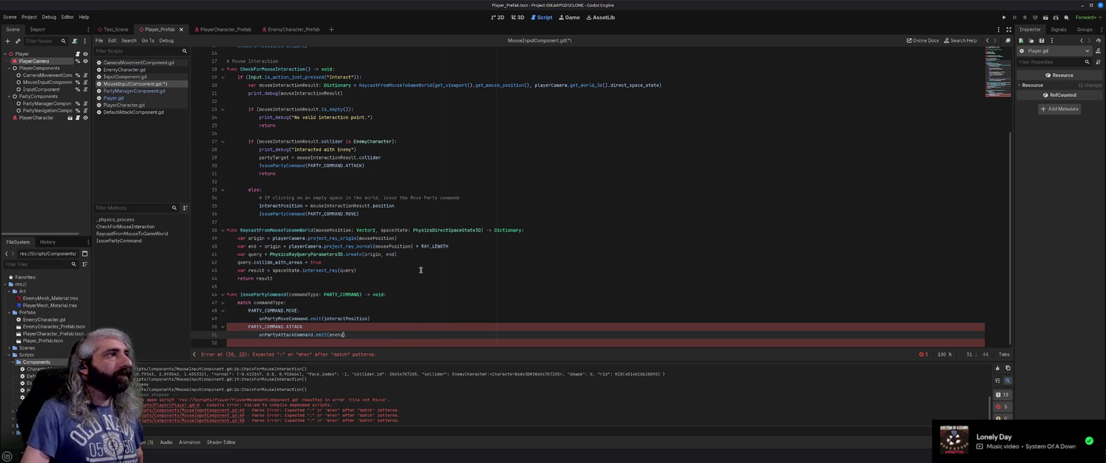
scroll(421, 270, up, 5)
double_click(252, 109)
key(ctrl+c)
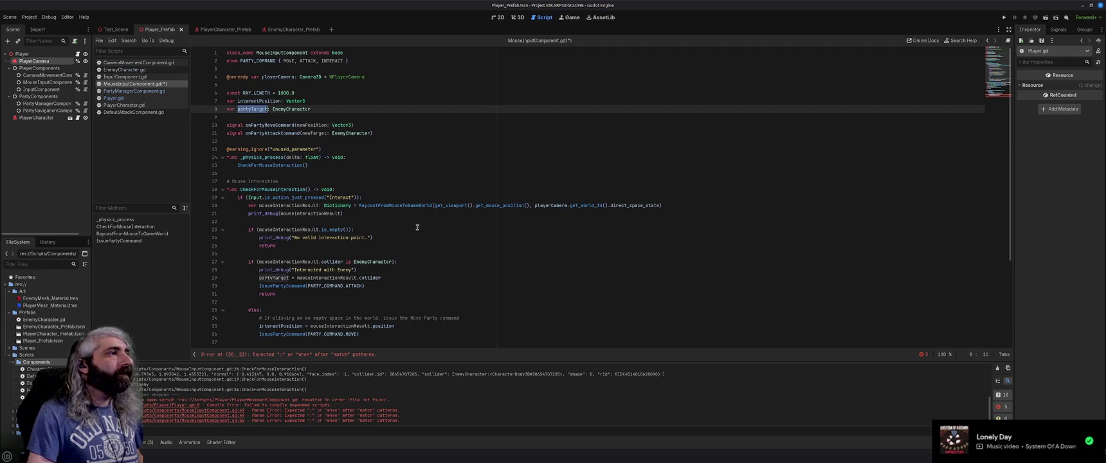
scroll(417, 227, down, 5)
double_click(337, 335)
key(ctrl+v)
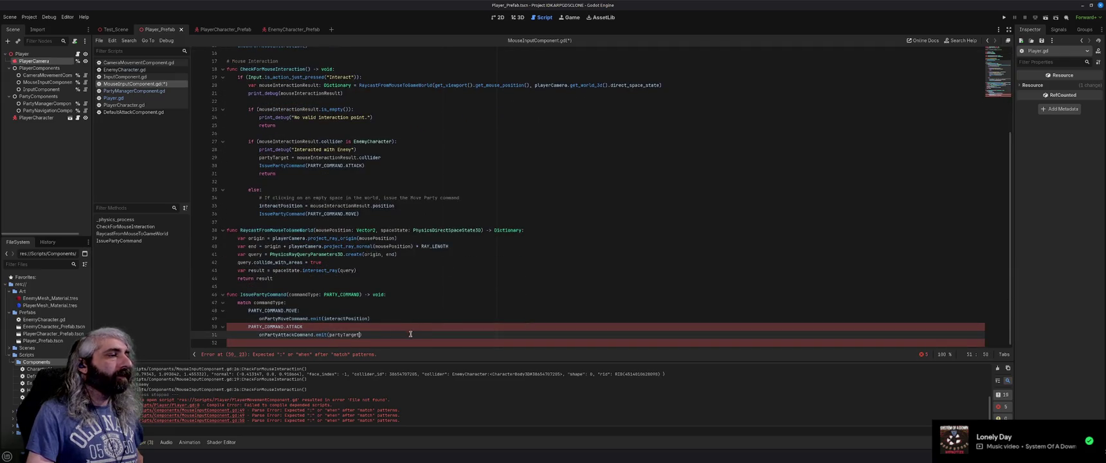
key(ctrl+s)
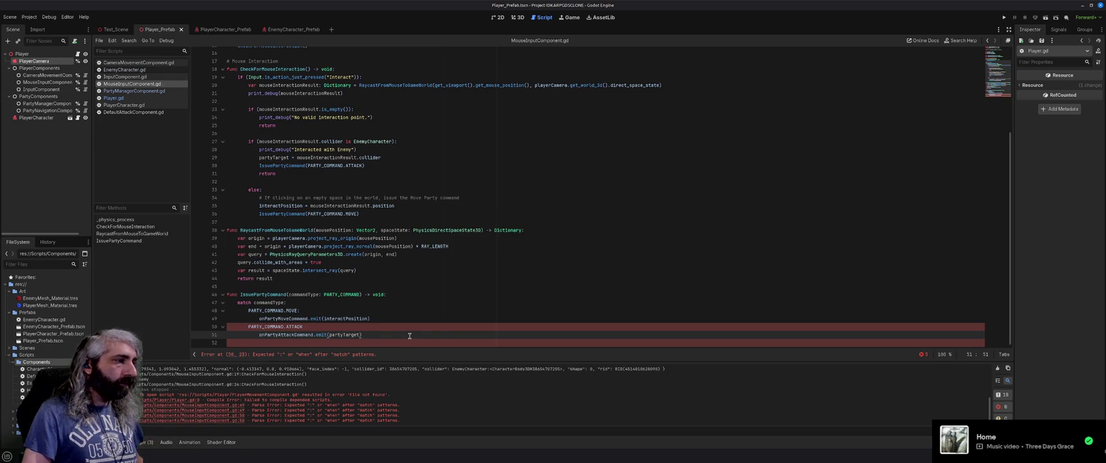
Step: Review the ATTACK case of IssuePartyCommand in the script
key(Up)
scroll(410, 335, up, 1)
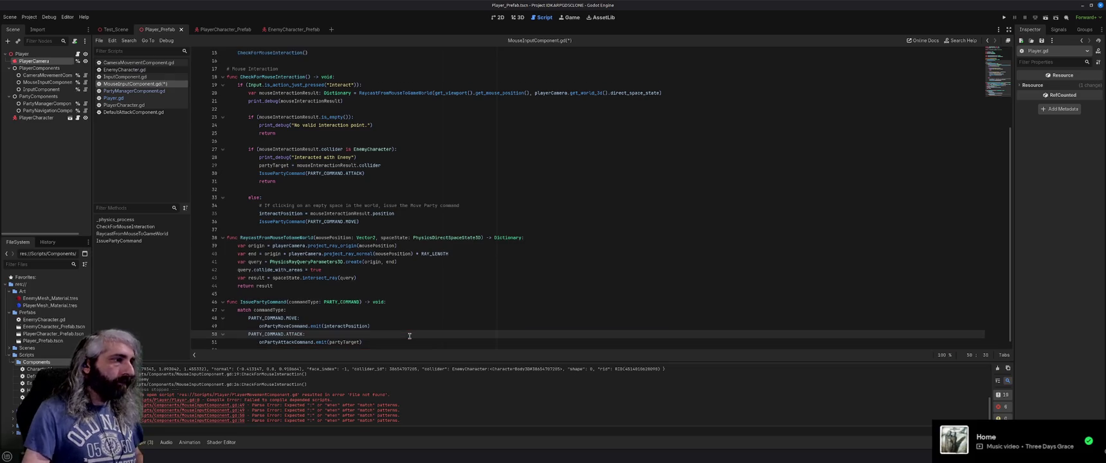
scroll(424, 303, up, 4)
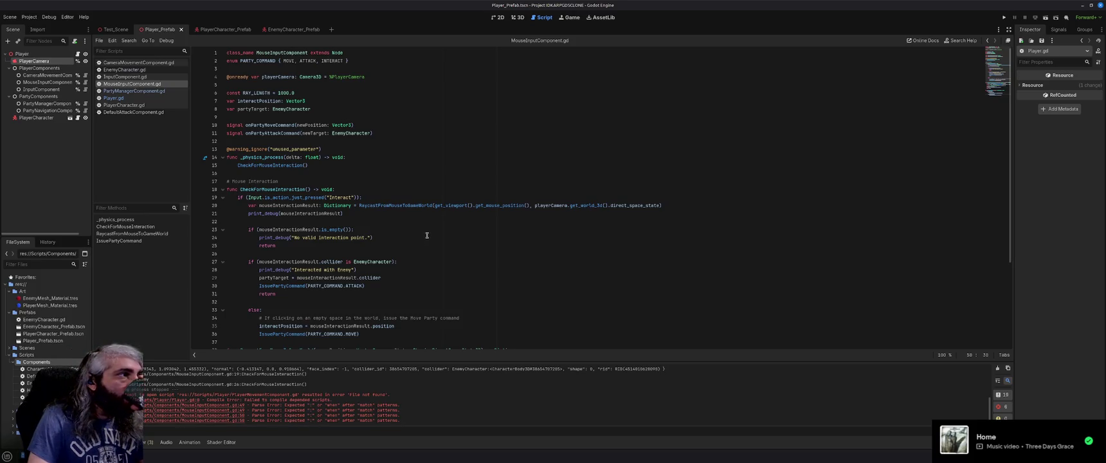
scroll(426, 234, down, 5)
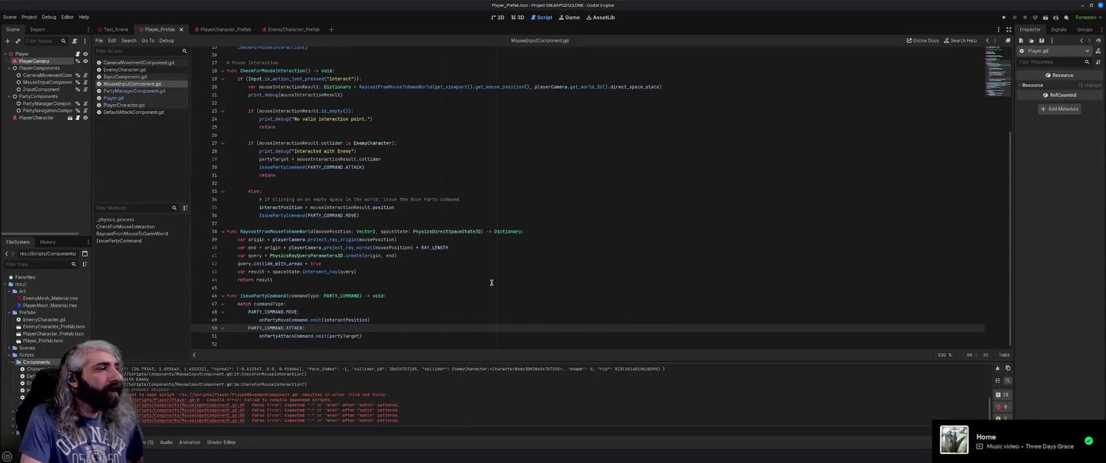
click(440, 255)
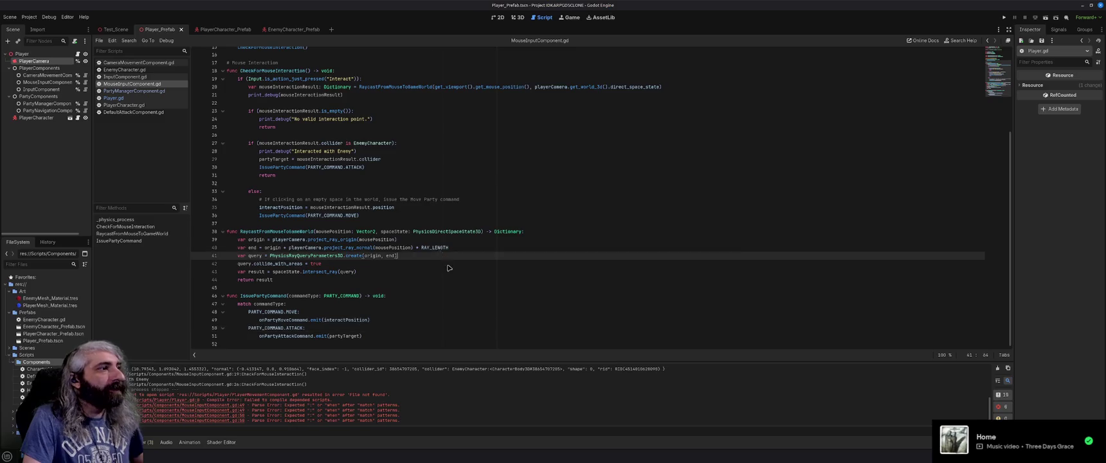
Step: Run the game, move the blue character to several ground spots, target the red enemy, then close it
key(F5)
click(506, 267)
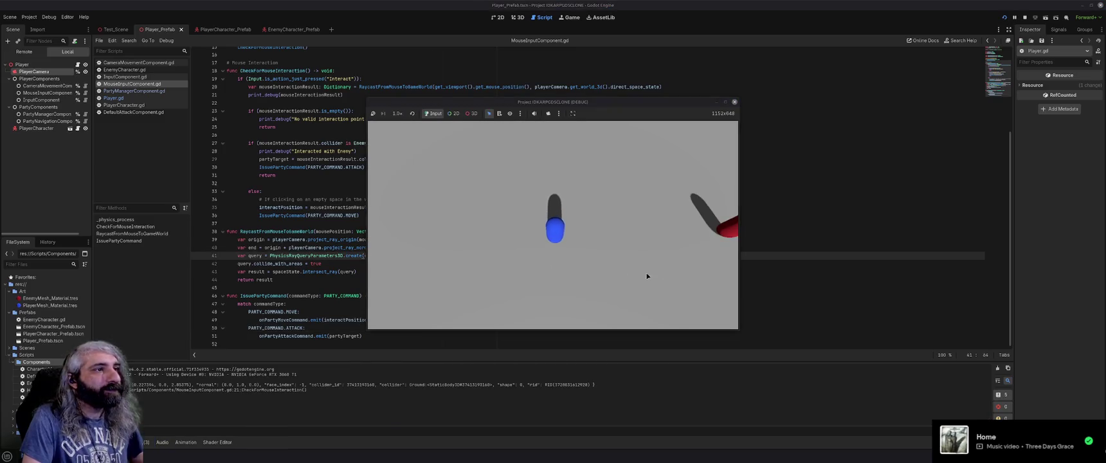
click(728, 233)
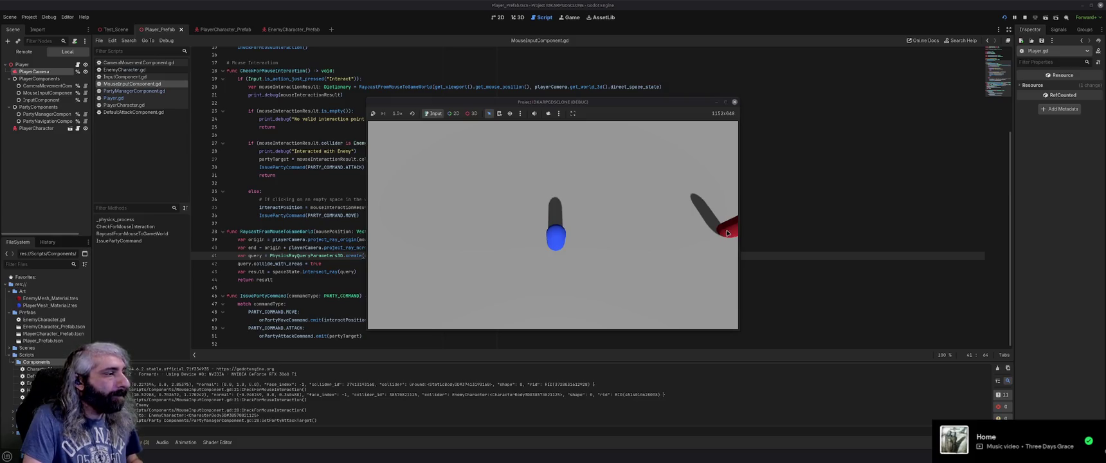
click(600, 186)
click(473, 195)
click(471, 239)
click(534, 277)
click(572, 282)
click(711, 213)
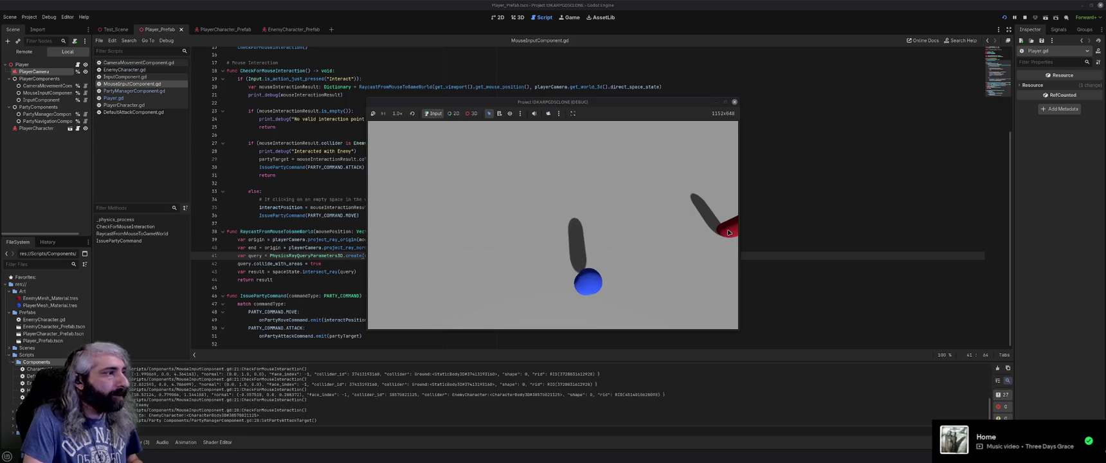
click(734, 101)
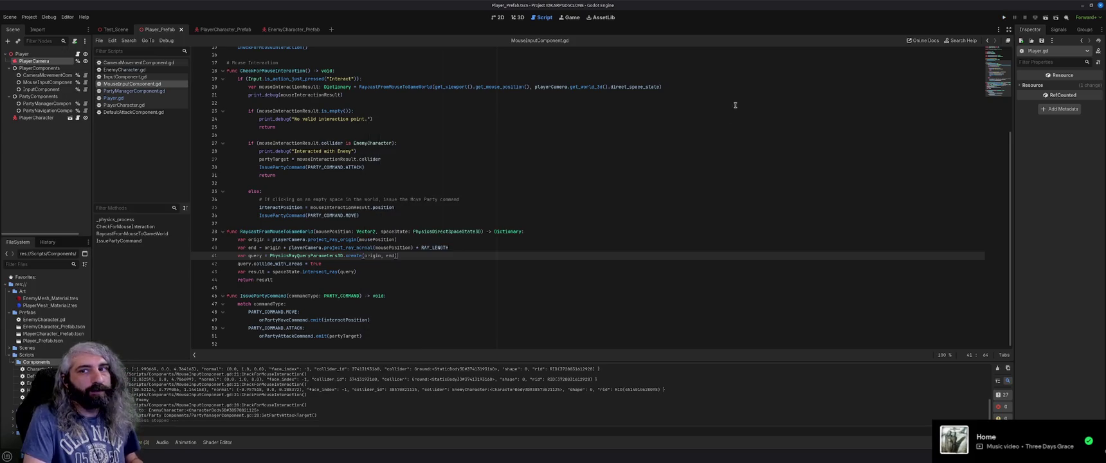
click(483, 243)
Step: Save, scroll through MouseInputComponent.gd to review it, and switch to Test_Scene
key(ctrl+s)
scroll(501, 269, up, 5)
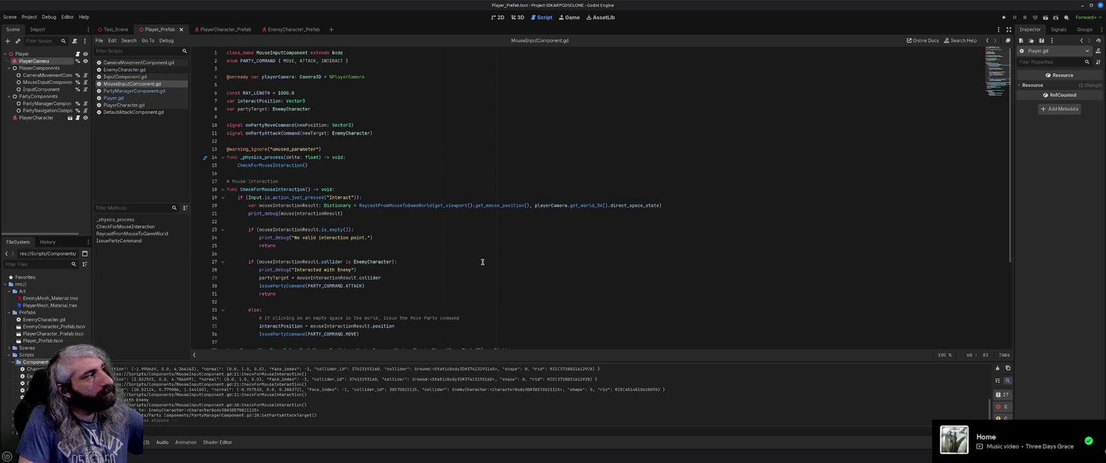
scroll(481, 261, down, 4)
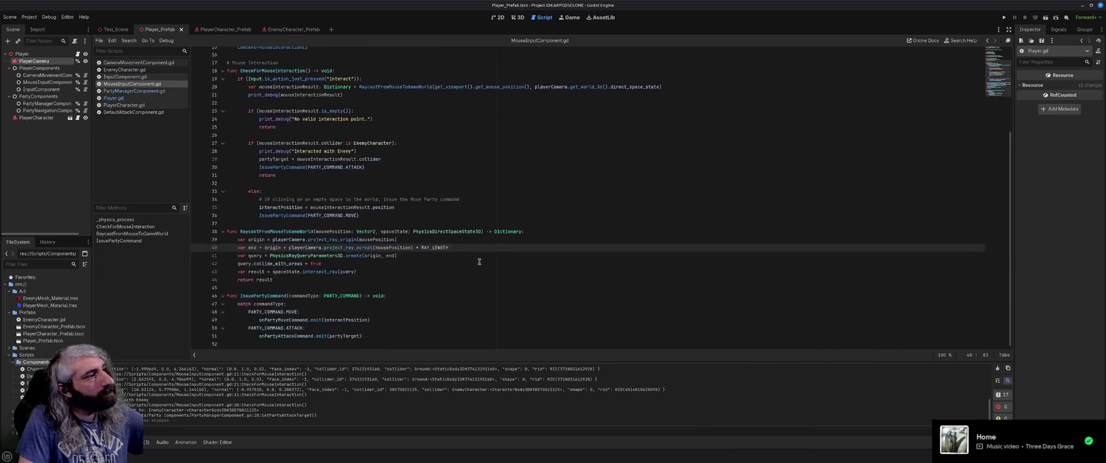
scroll(479, 262, down, 1)
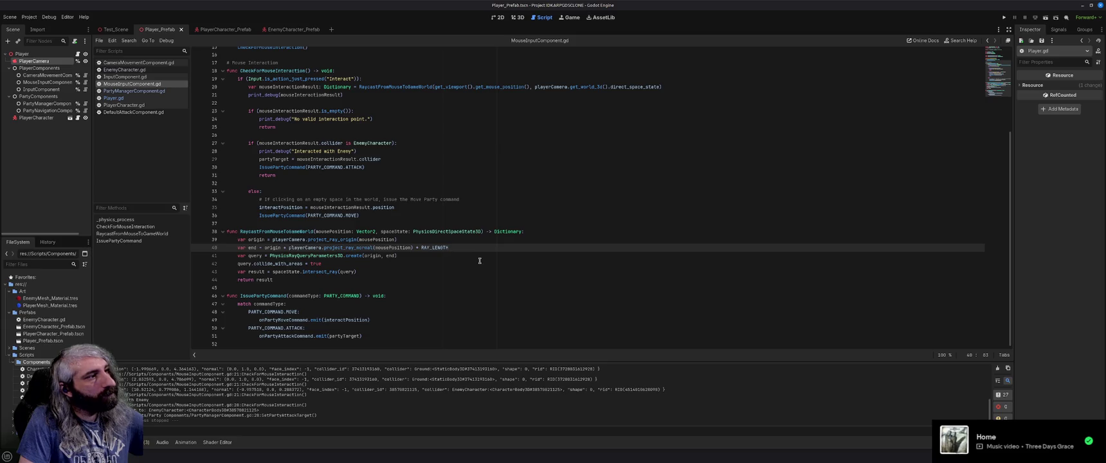
scroll(479, 261, up, 5)
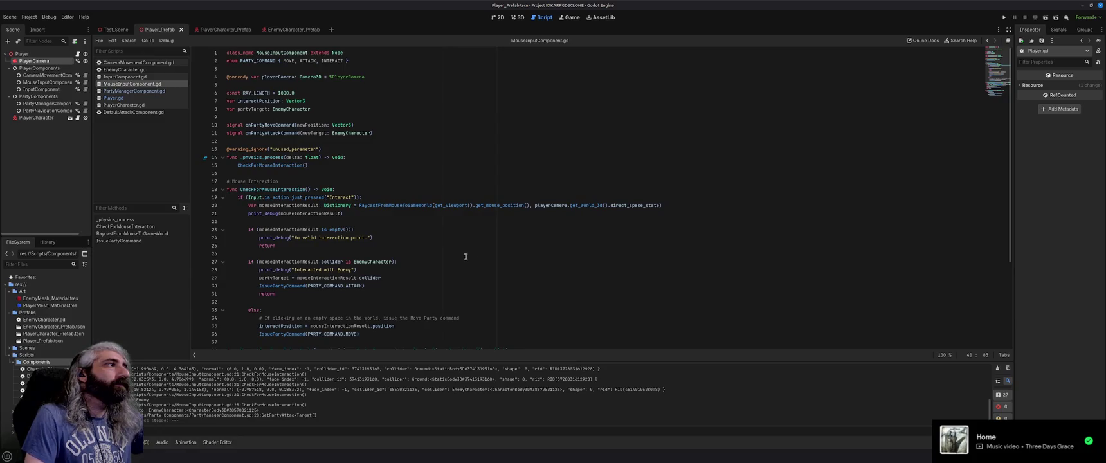
scroll(466, 256, down, 5)
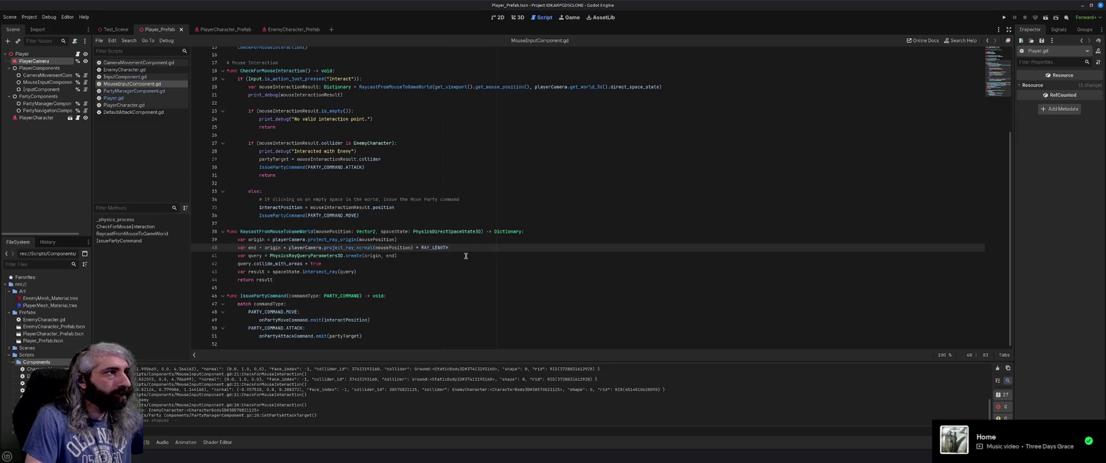
scroll(466, 257, up, 5)
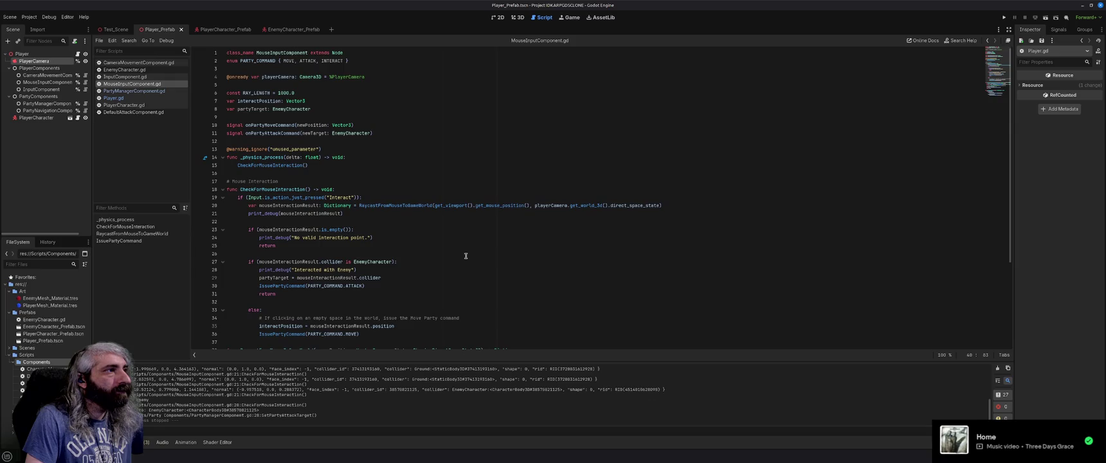
click(466, 256)
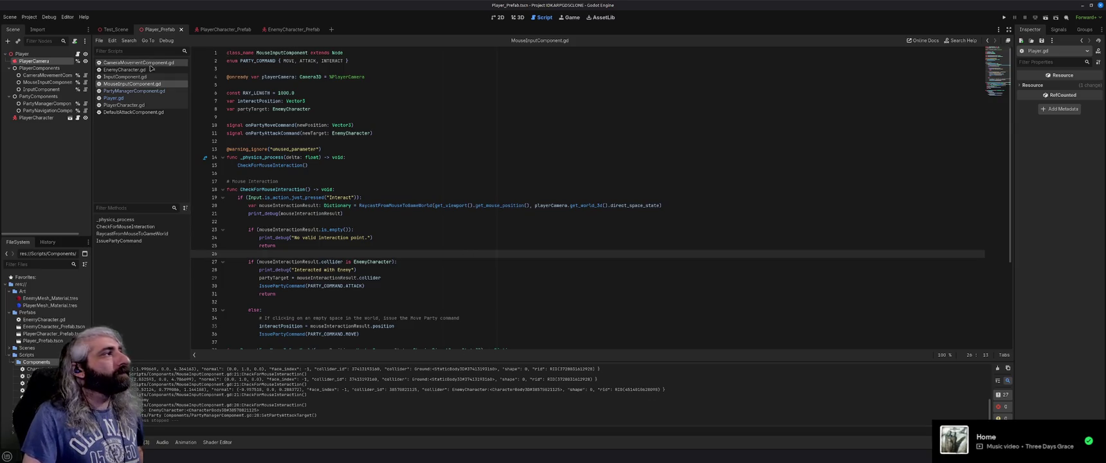
click(116, 29)
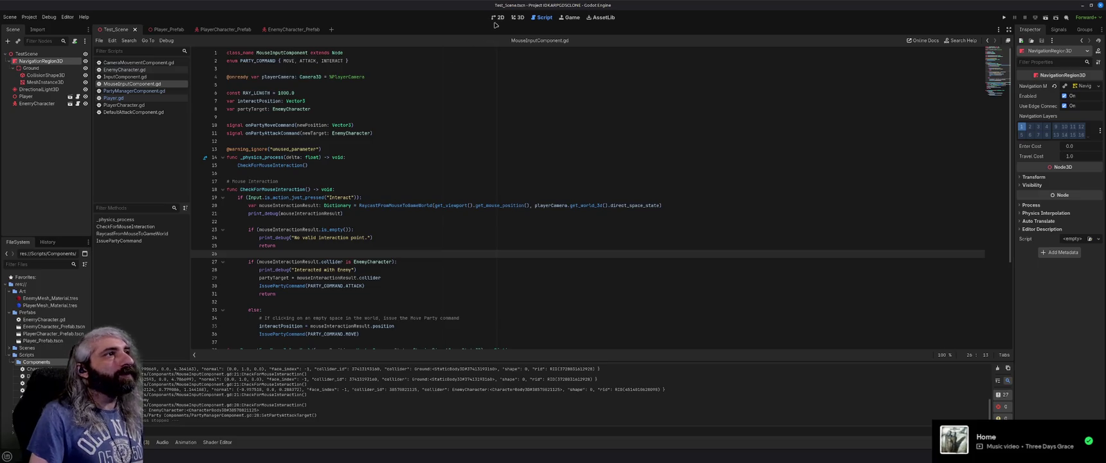
Step: View Test_Scene in the 3D editor, then switch to the PlayerCharacter_Prefab scene
click(508, 19)
click(518, 18)
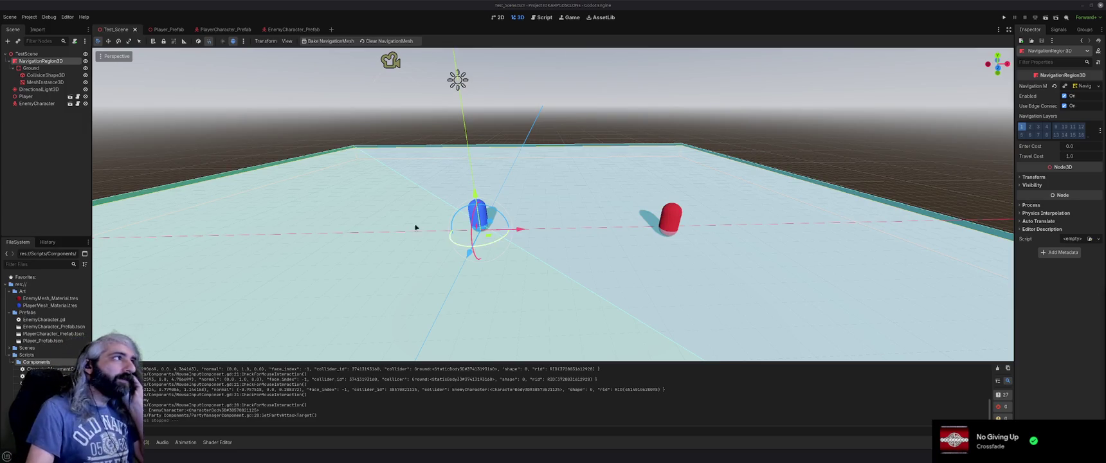
click(229, 29)
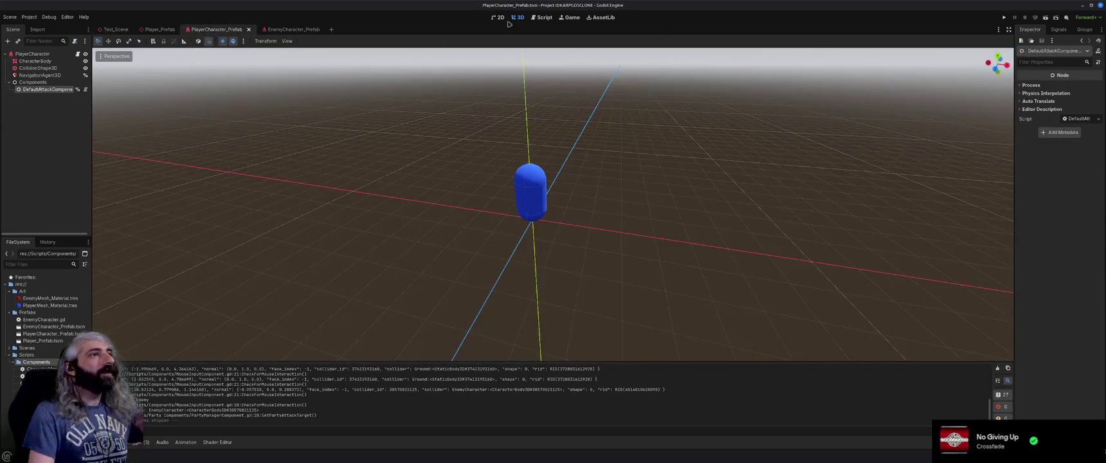
Step: Review the 'Interacted with Enemy' handling in MouseInputComponent.gd, then raise the gedit design notes
key(ctrl+F3)
click(553, 268)
scroll(538, 255, down, 4)
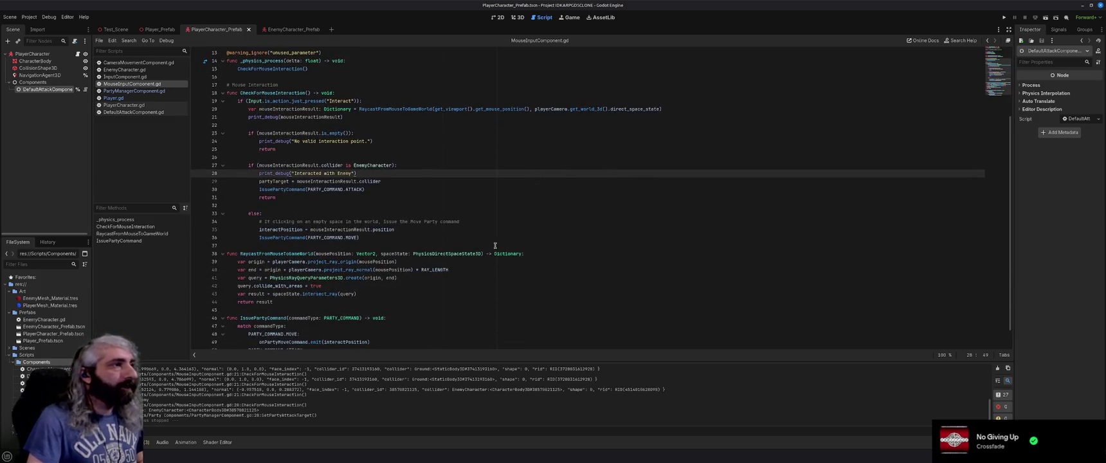
scroll(495, 245, up, 2)
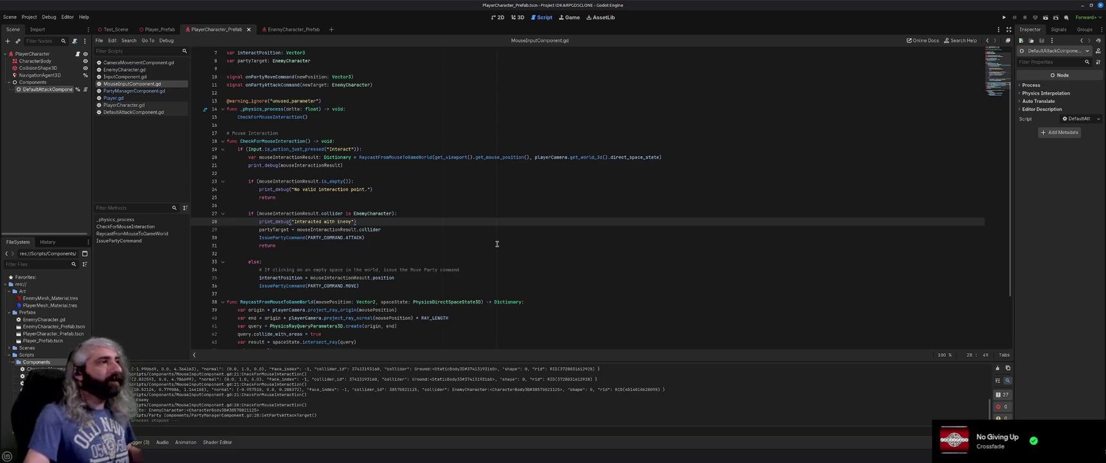
scroll(460, 233, up, 2)
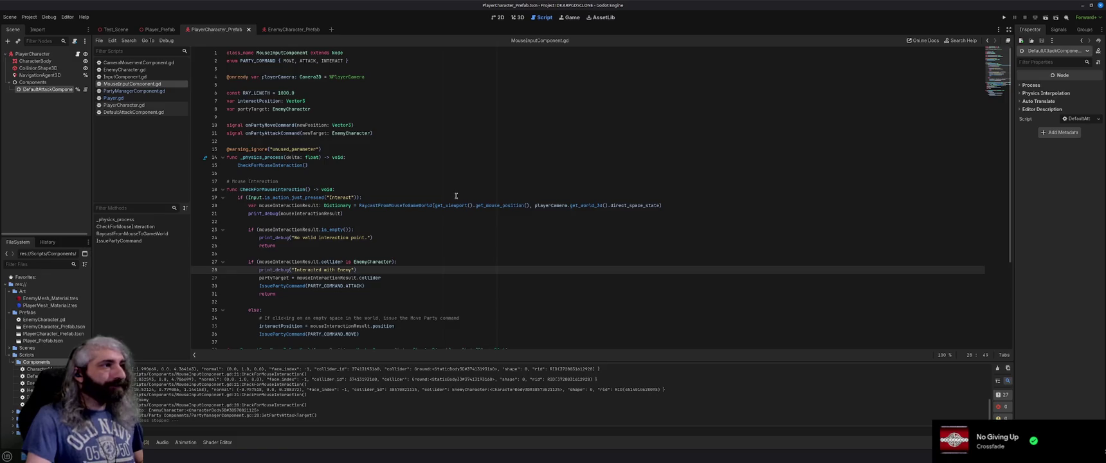
scroll(456, 196, down, 1)
scroll(457, 196, down, 1)
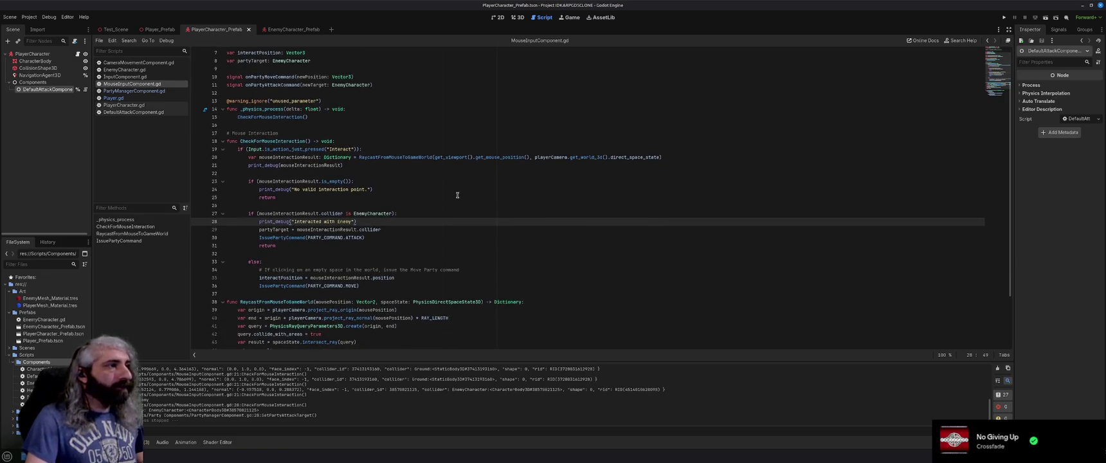
scroll(457, 196, down, 1)
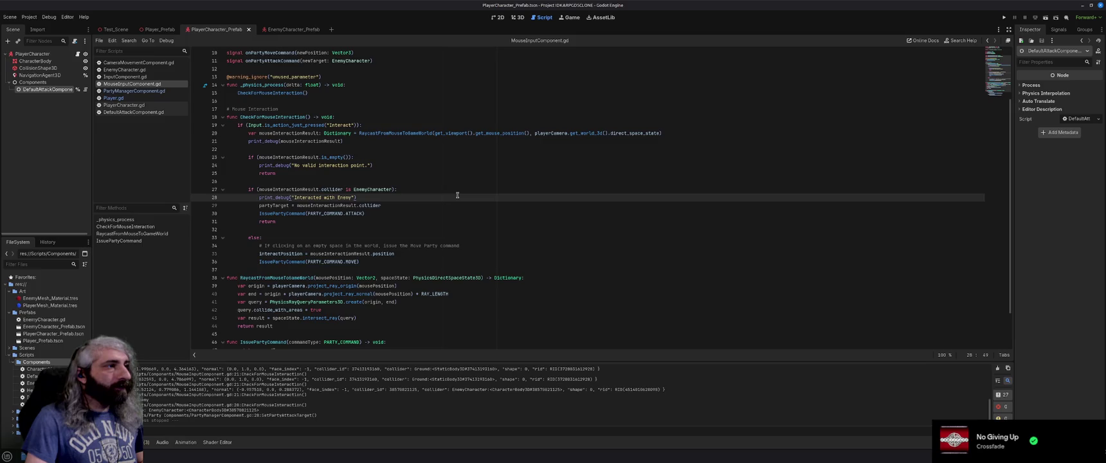
scroll(458, 196, down, 2)
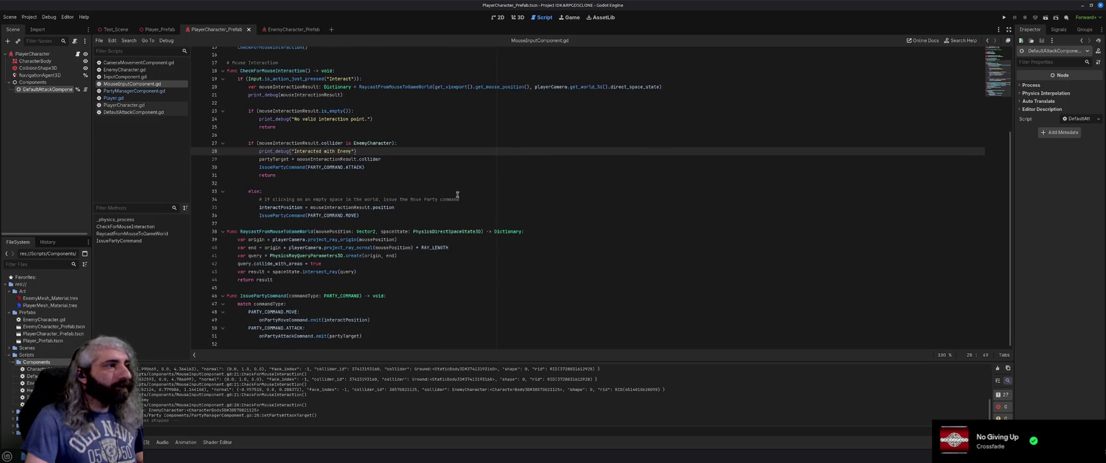
scroll(458, 195, up, 5)
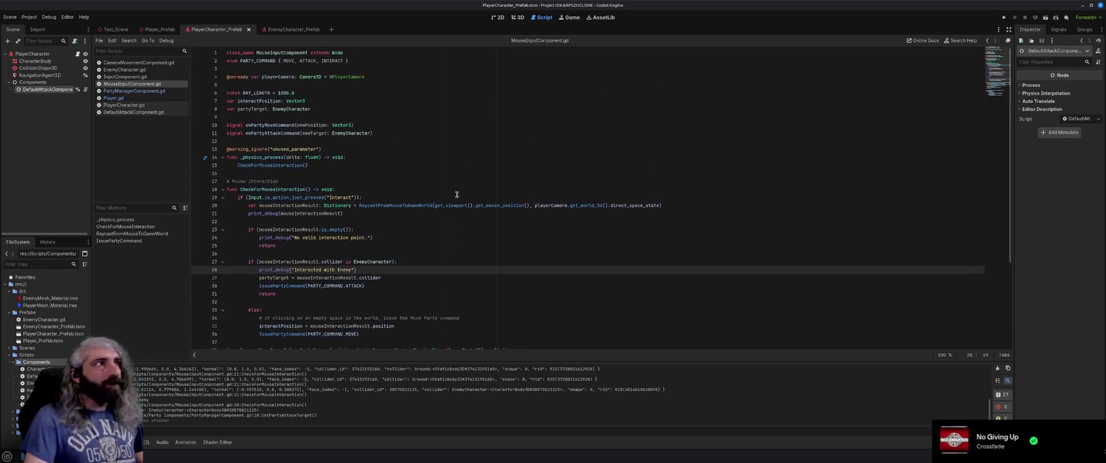
click(25, 456)
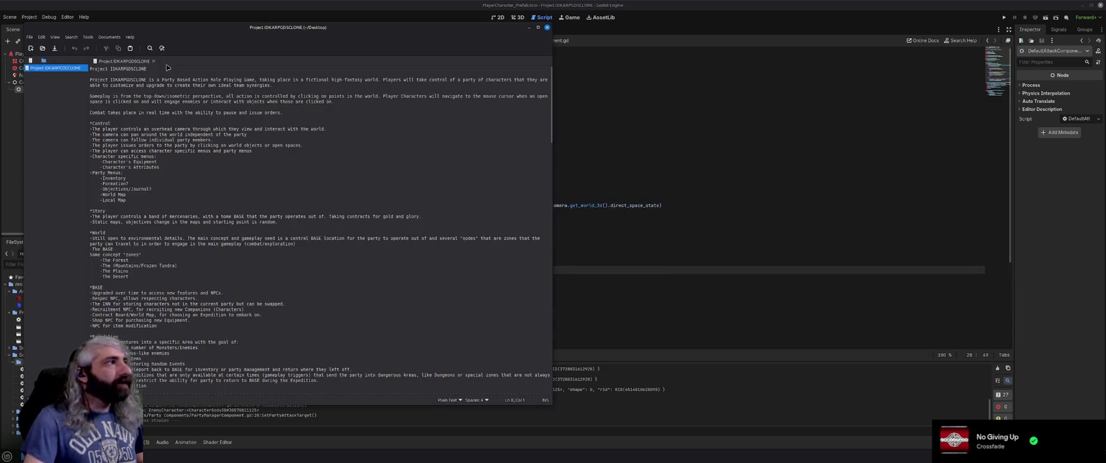
Step: In a new gedit document, note that the manager assigns one enemy target and passes it to characters
click(30, 48)
text(Assign a sing)
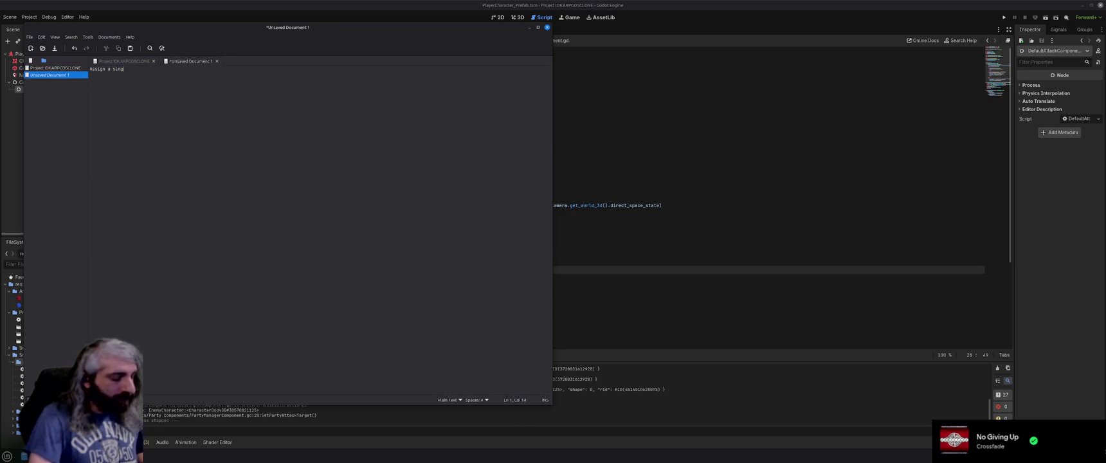
text(le enemy target to the party)
key(Return)
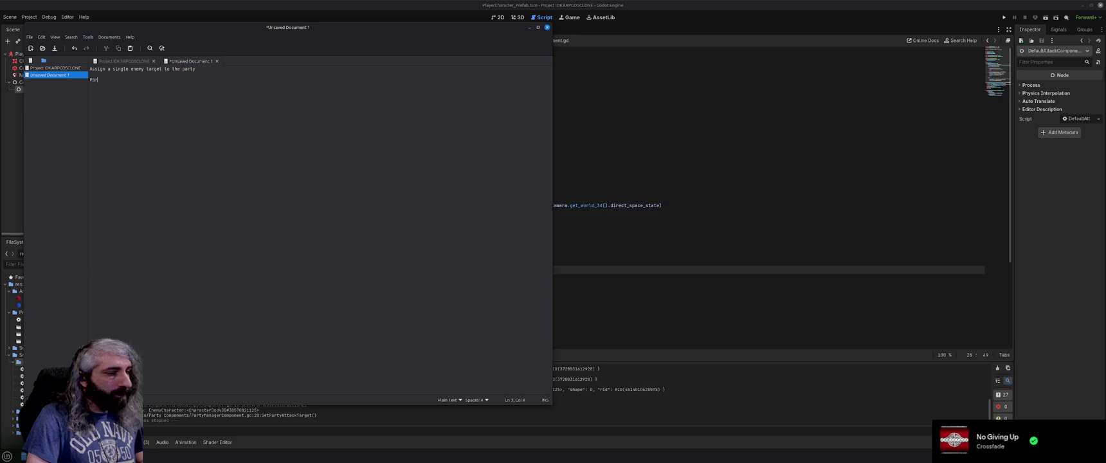
text(ty Manager )
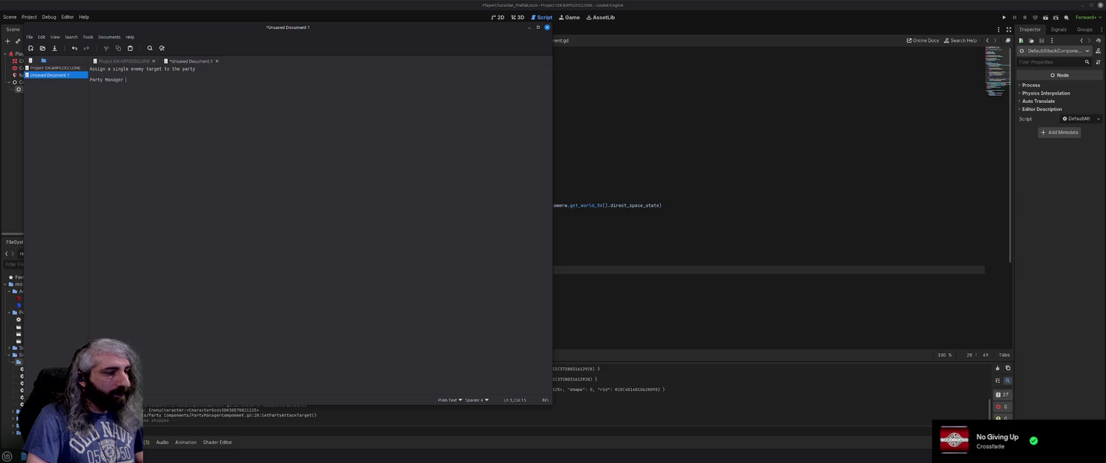
text(doesn't nee)
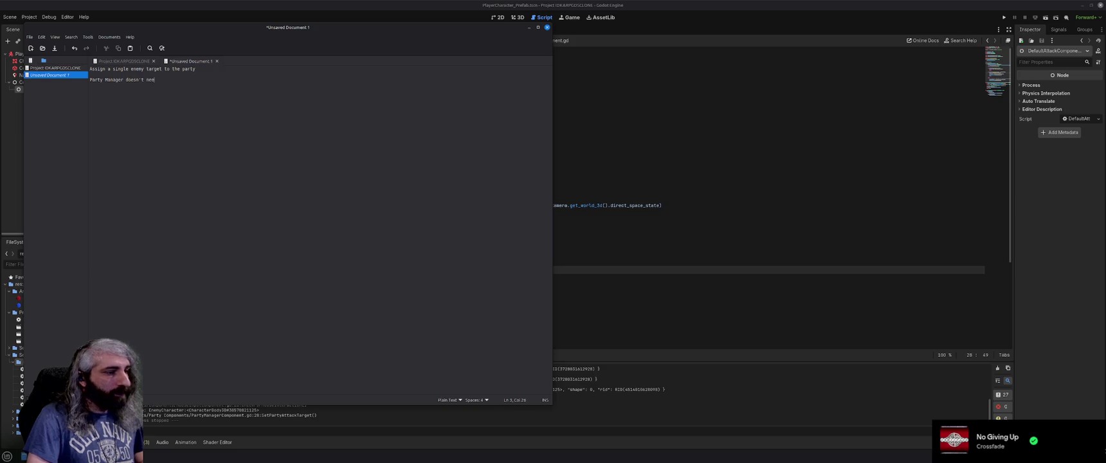
text(d to know what the)
key(BackSpace)
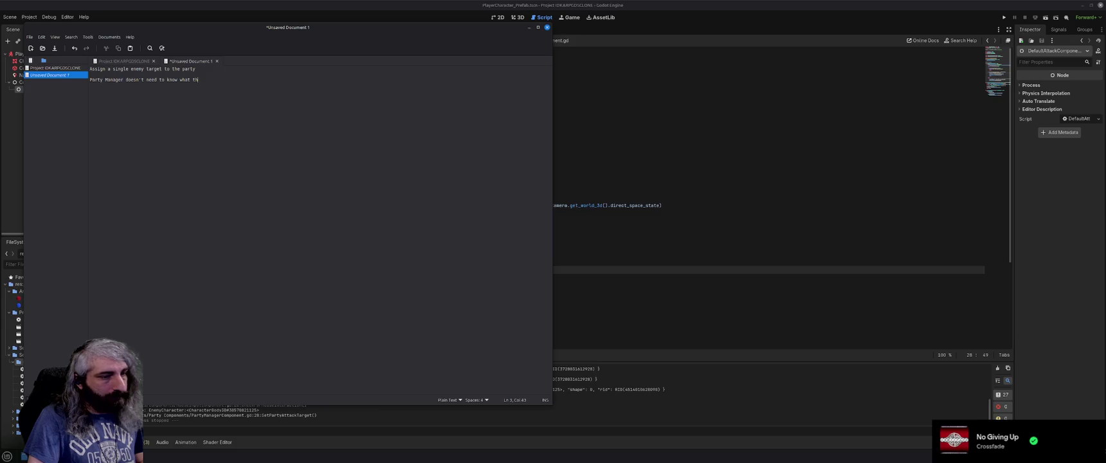
key(BackSpace)
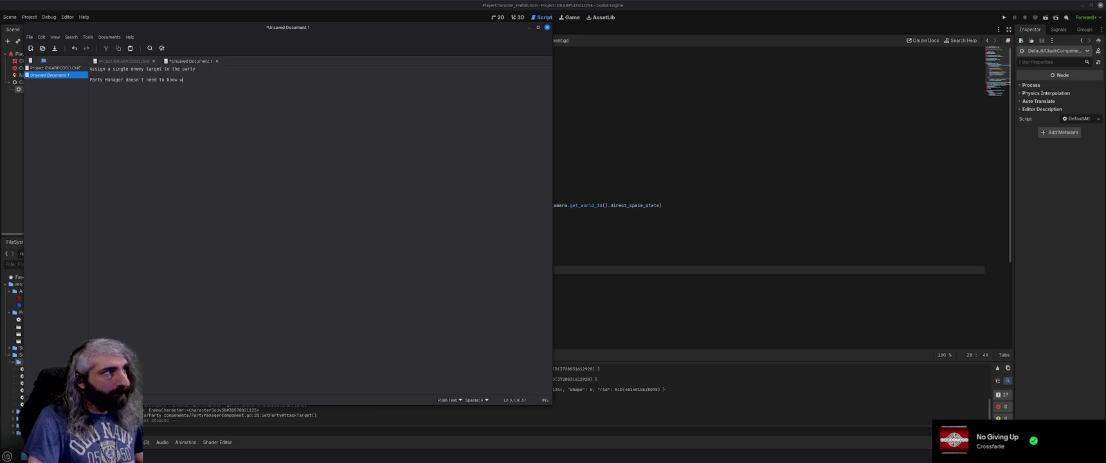
text(f the tar)
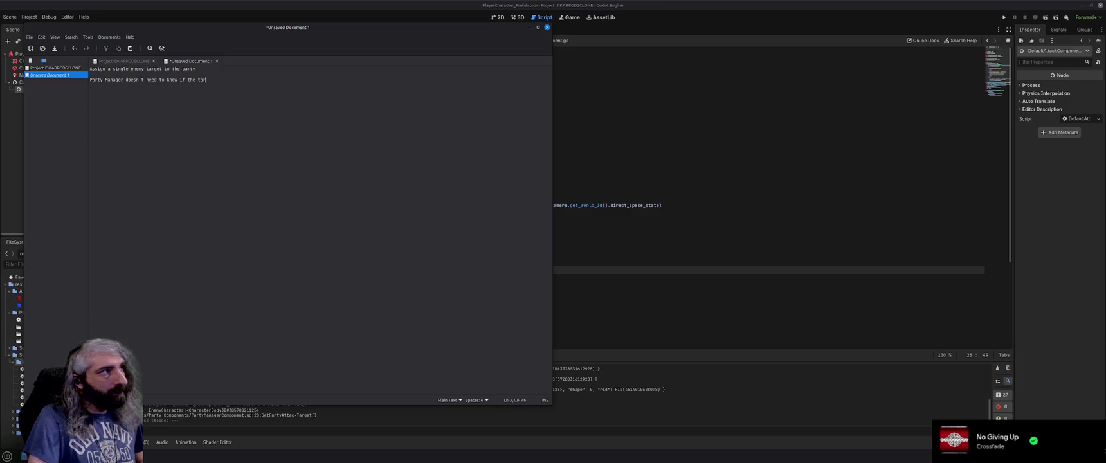
text(get is alive or dead, lea)
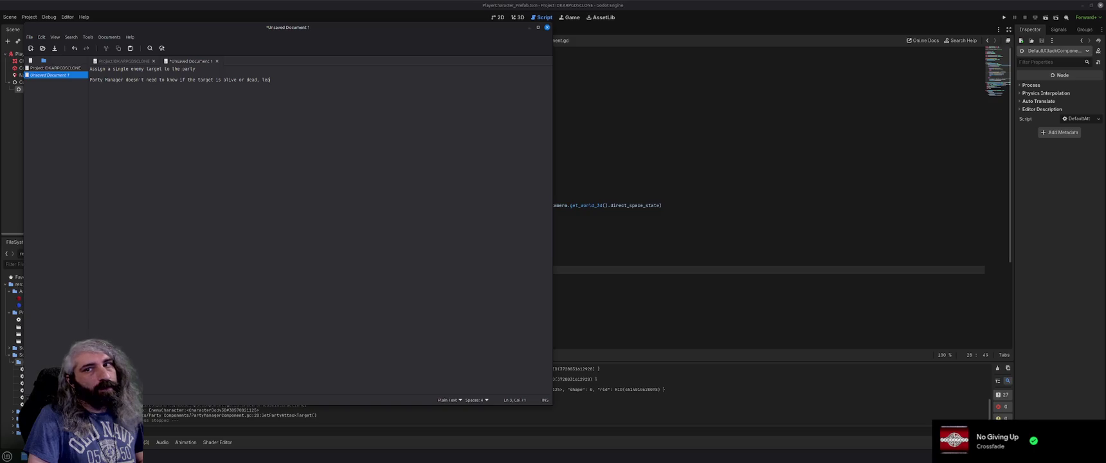
text(ve that to the characters)
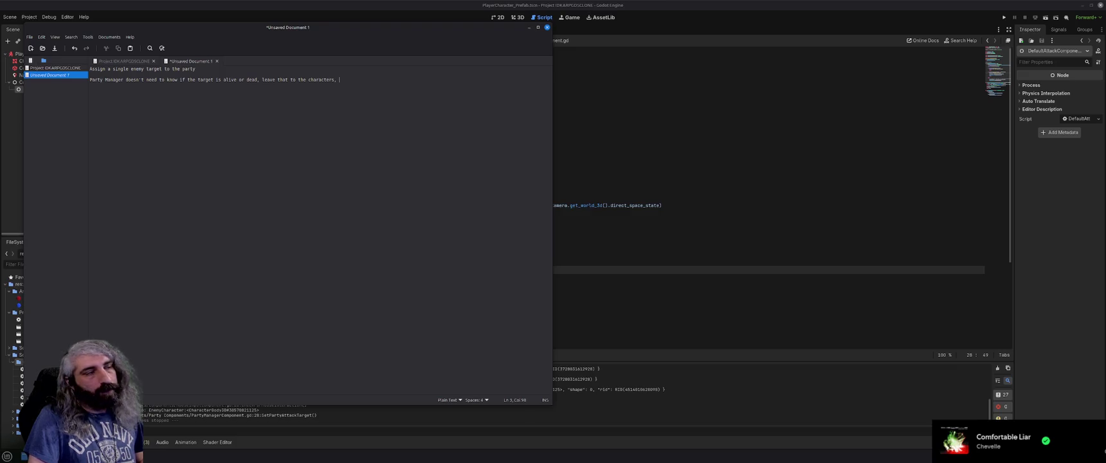
key(Return)
text(anager passes along the target information to the ch)
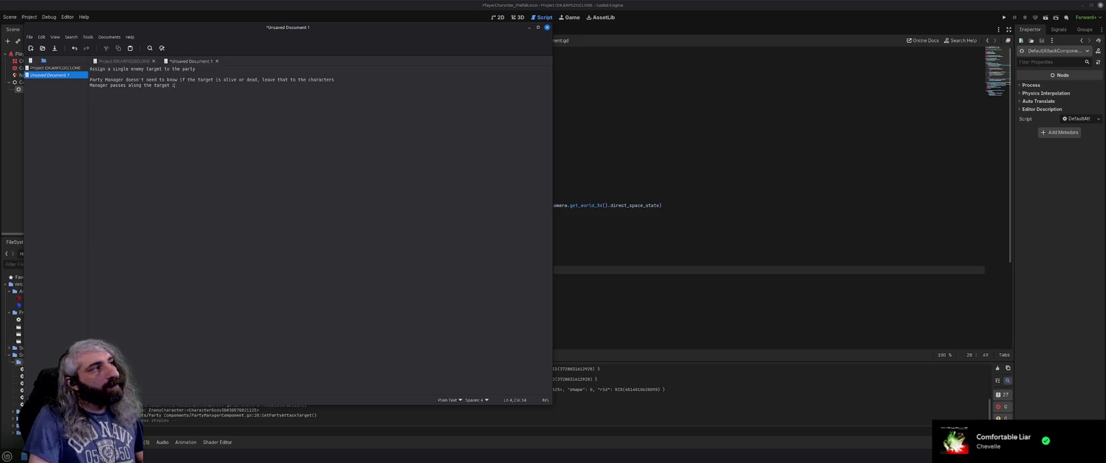
text(aracters to process)
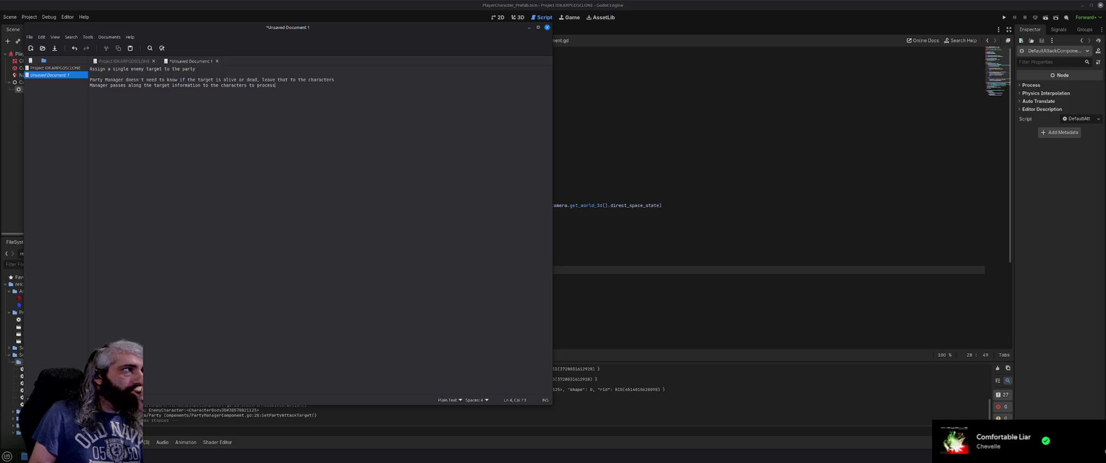
click(529, 27)
Step: Delete PartyManagerComponent.gd's partyTarget declaration, undo it, then return to MouseInputComponent.gd
click(358, 119)
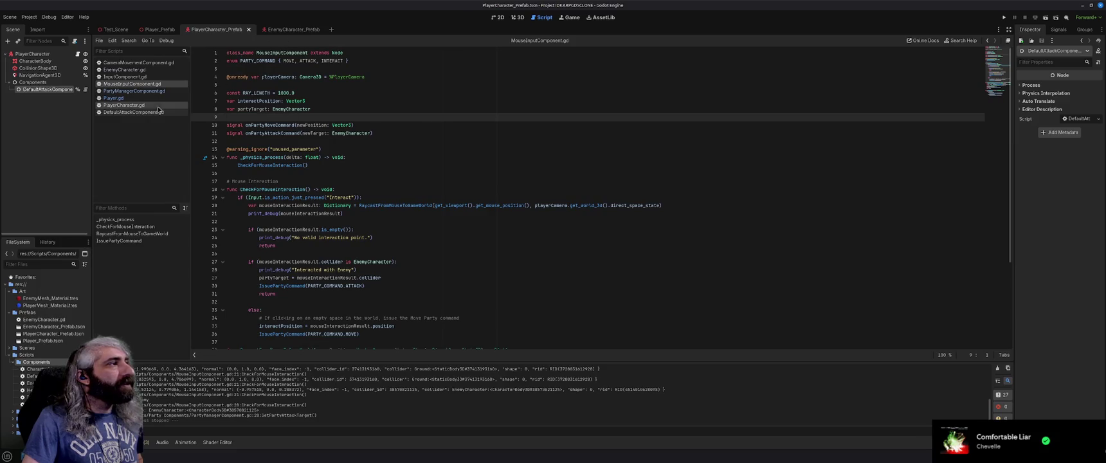
click(134, 90)
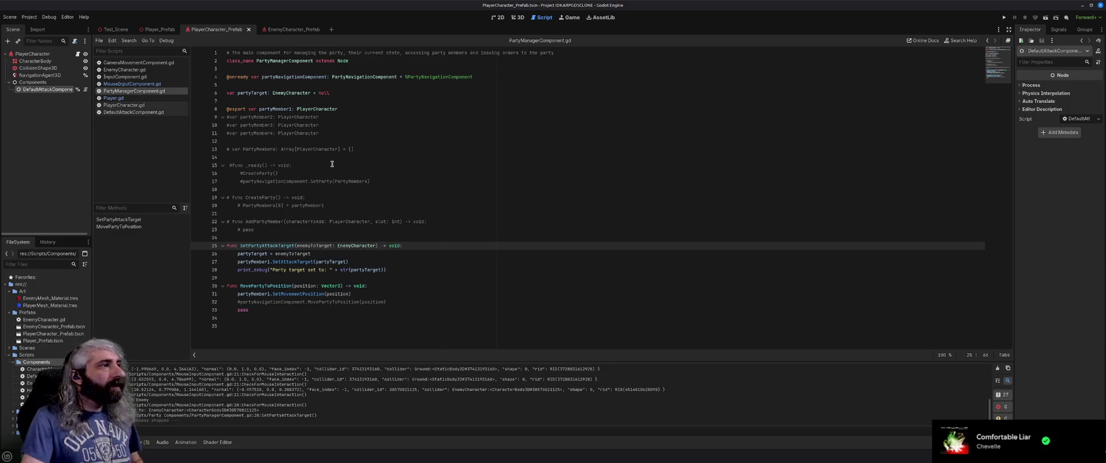
click(347, 96)
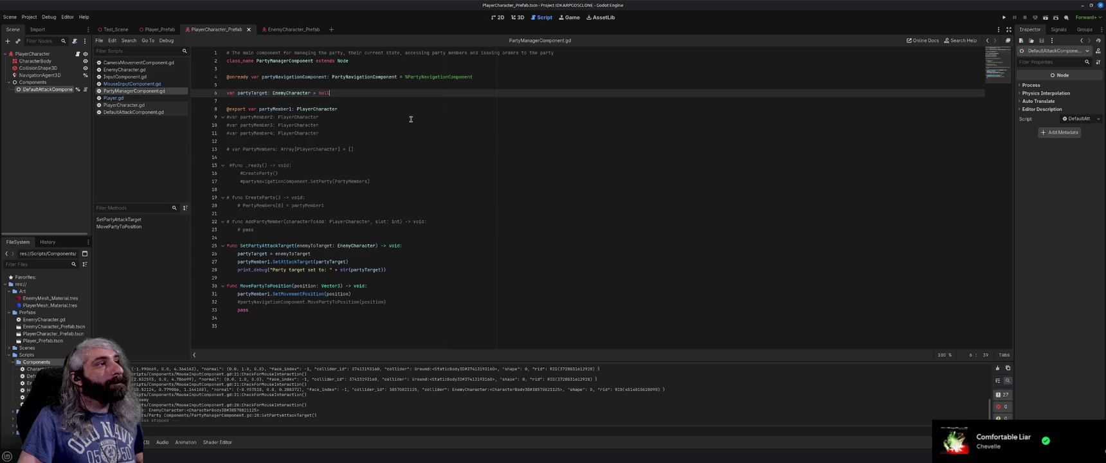
key(shift+Home)
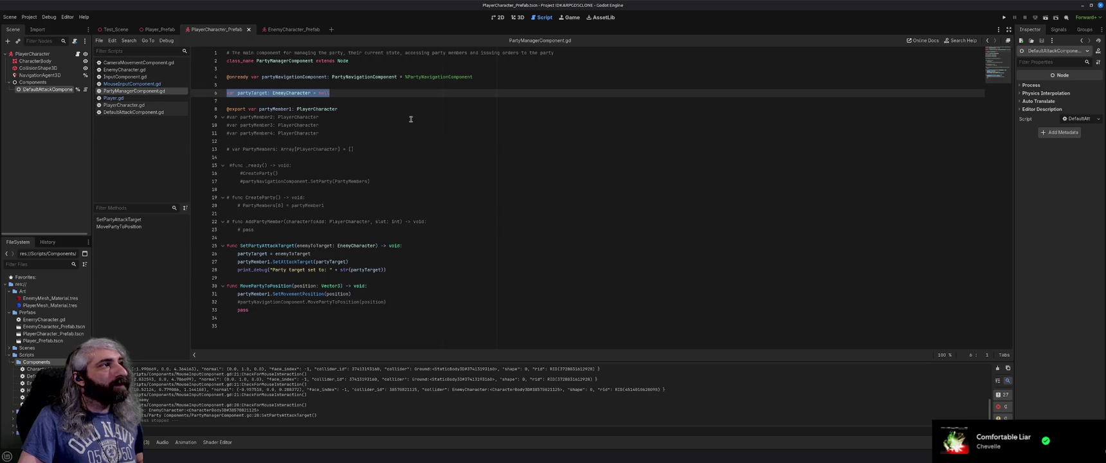
key(BackSpace)
key(BackSpace)
key(BackSpace)
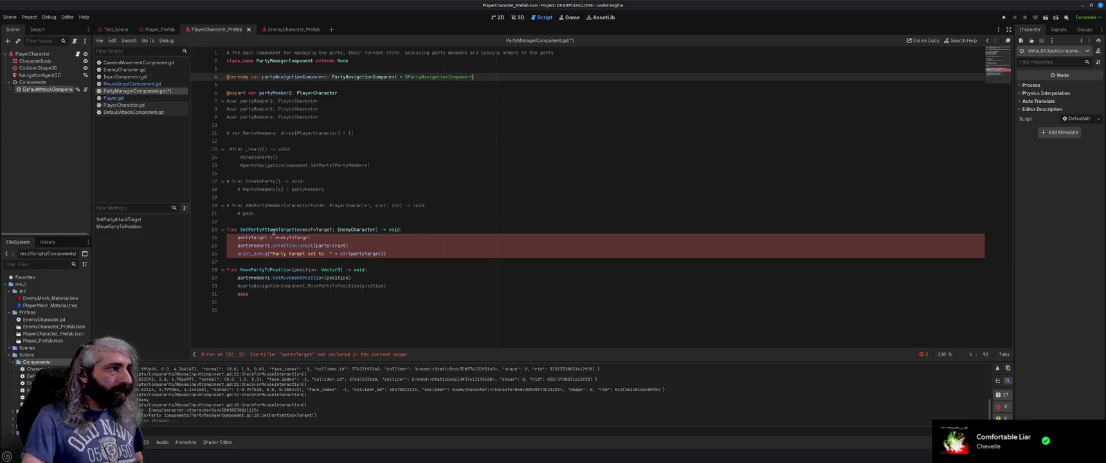
key(ctrl+z)
click(448, 168)
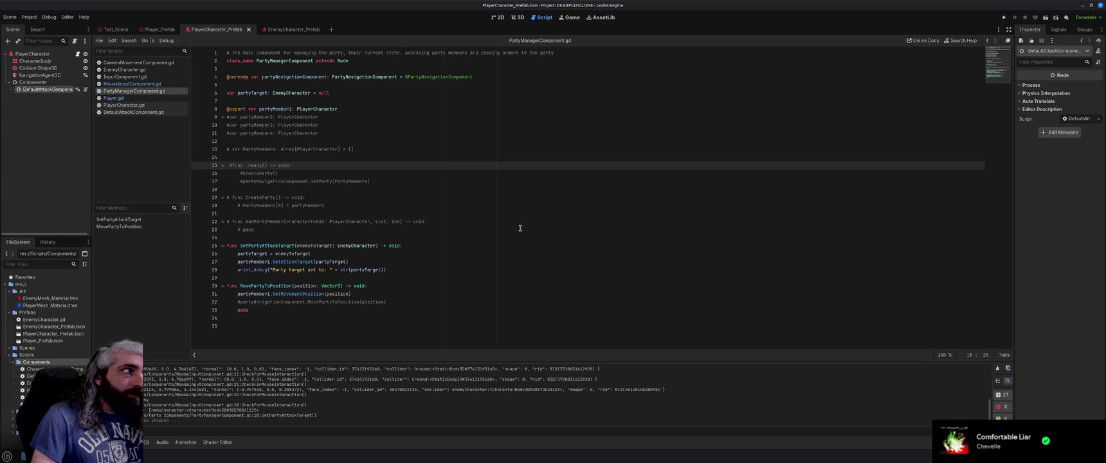
click(124, 84)
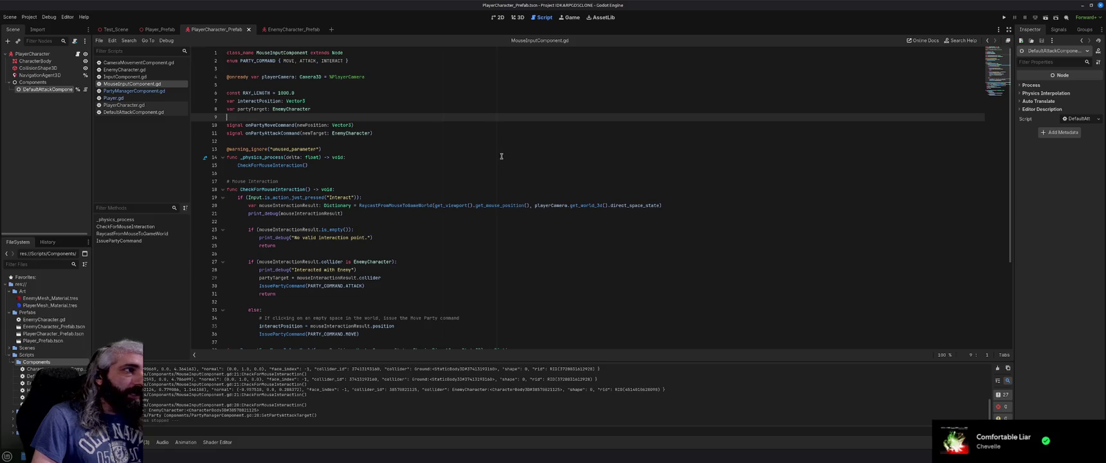
Step: Review PartyManagerComponent.gd's commented party-creation code, then switch to the EnemyCharacter_Prefab scene
click(141, 91)
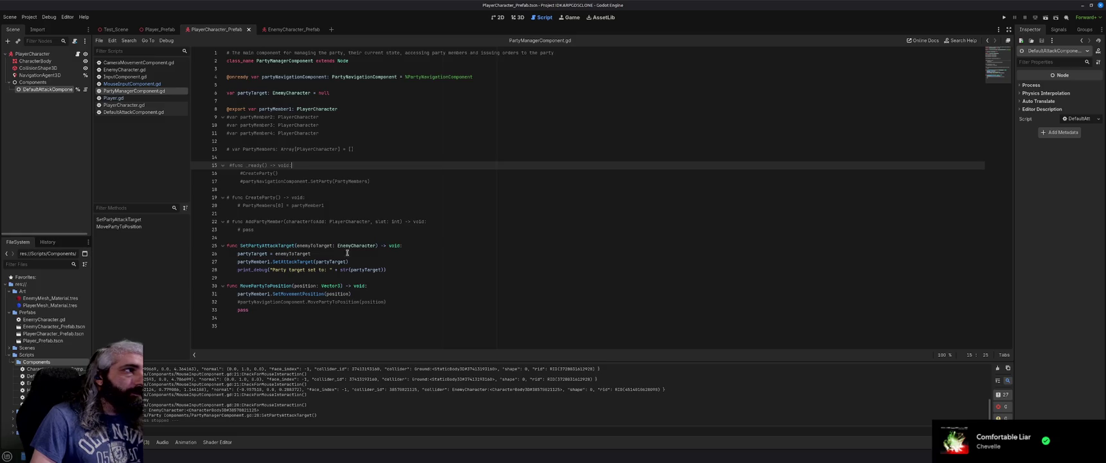
drag(270, 230, 217, 179)
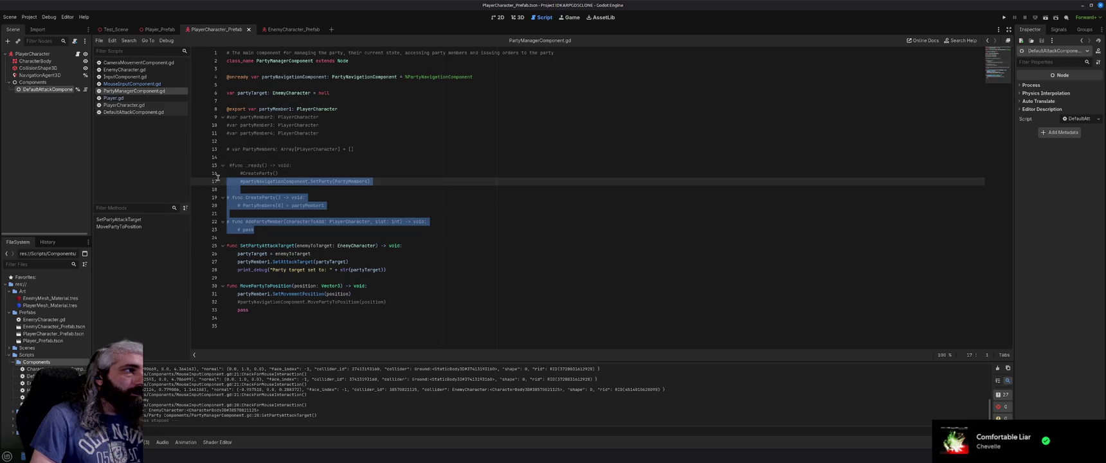
click(445, 231)
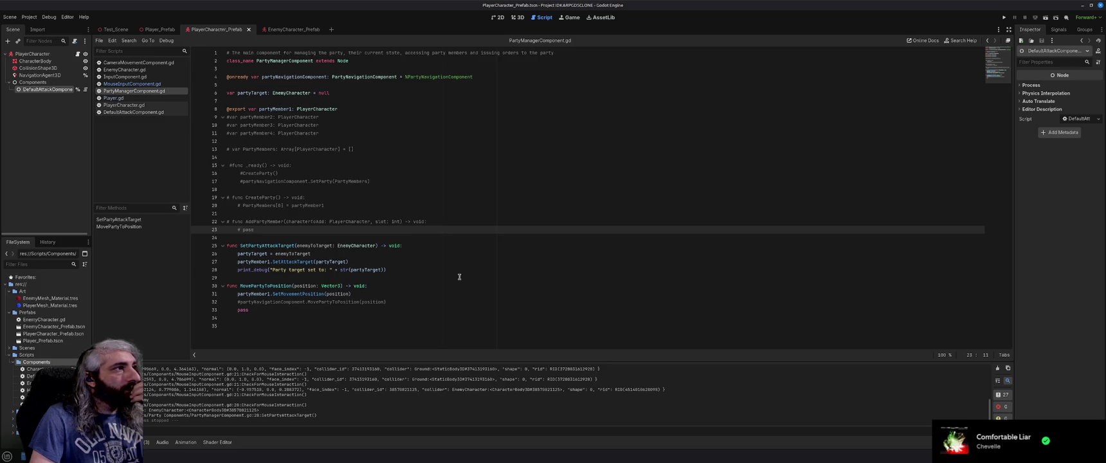
click(345, 85)
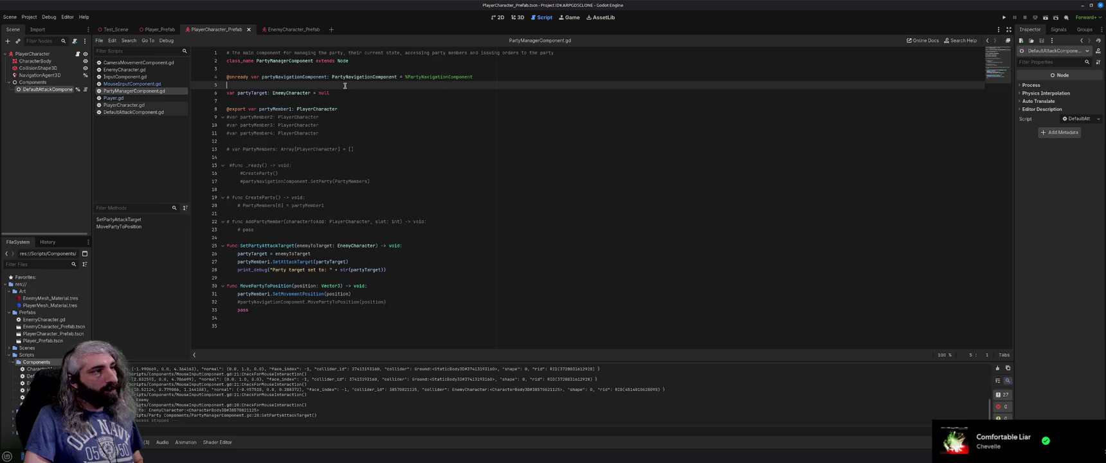
click(288, 30)
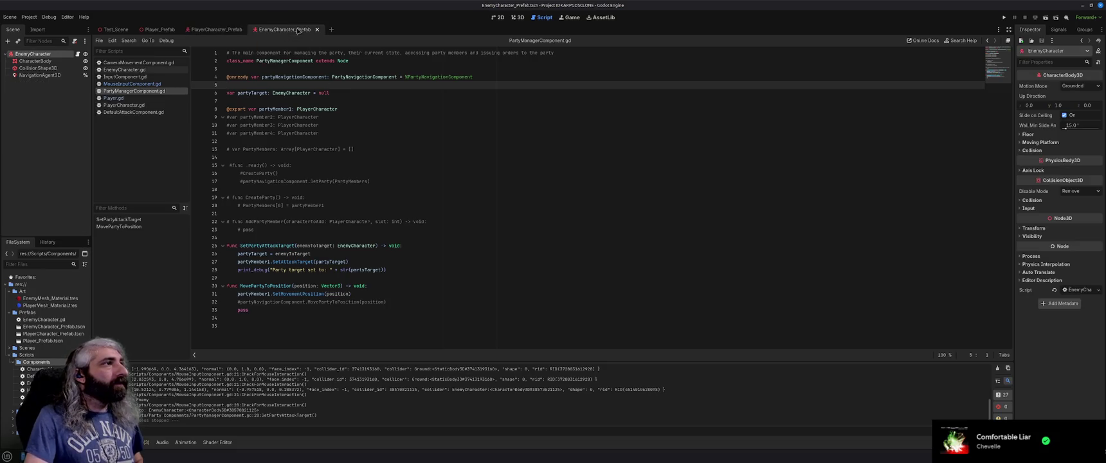
Step: Return to PlayerCharacter_Prefab, close CameraMovementComponent.gd, and scroll through MouseInputComponent.gd
click(216, 30)
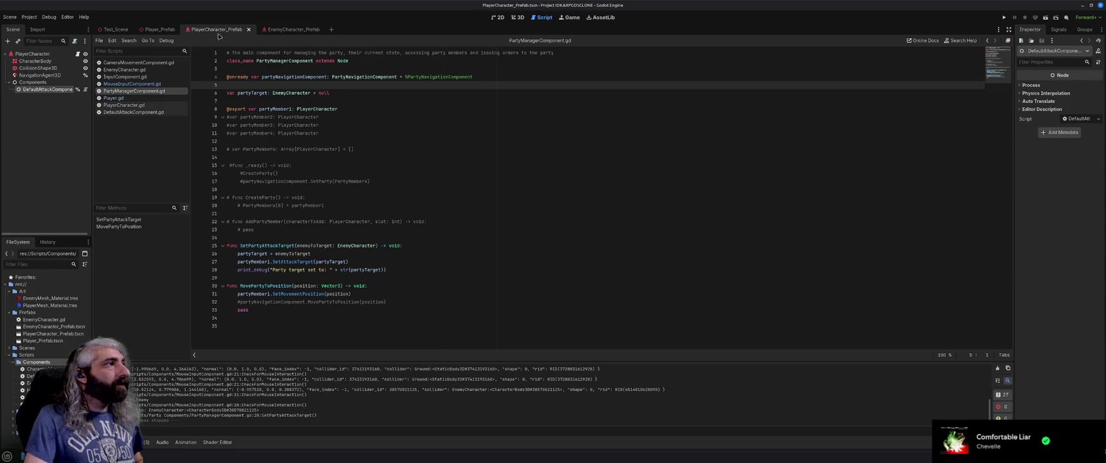
click(152, 64)
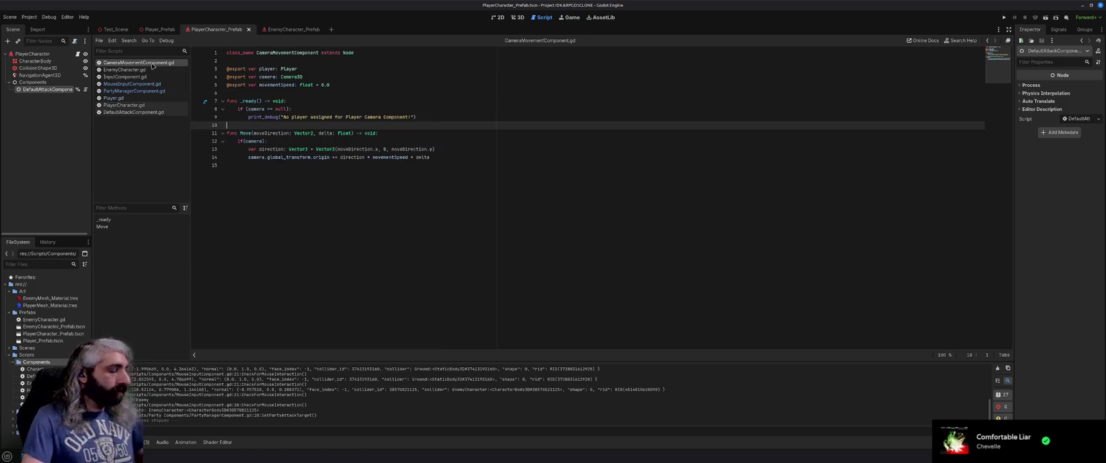
middle_click(152, 64)
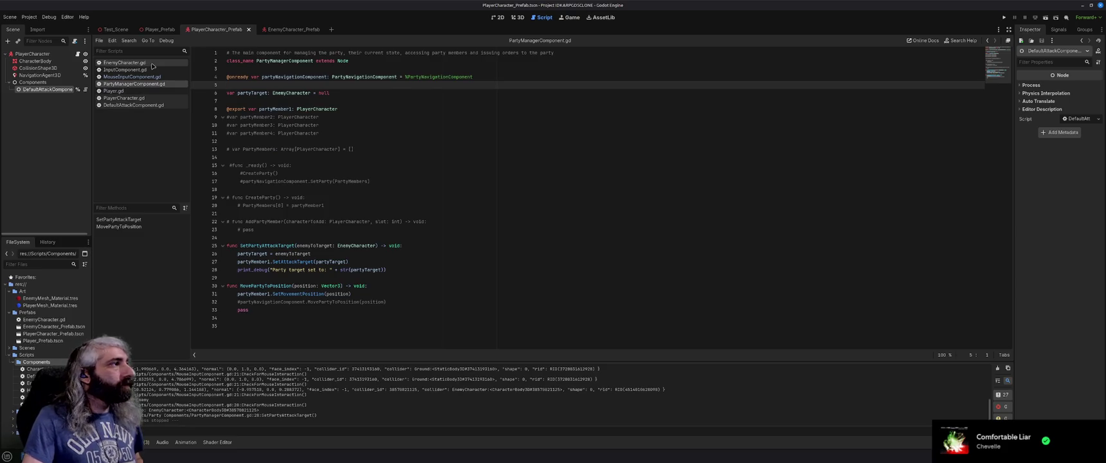
click(154, 77)
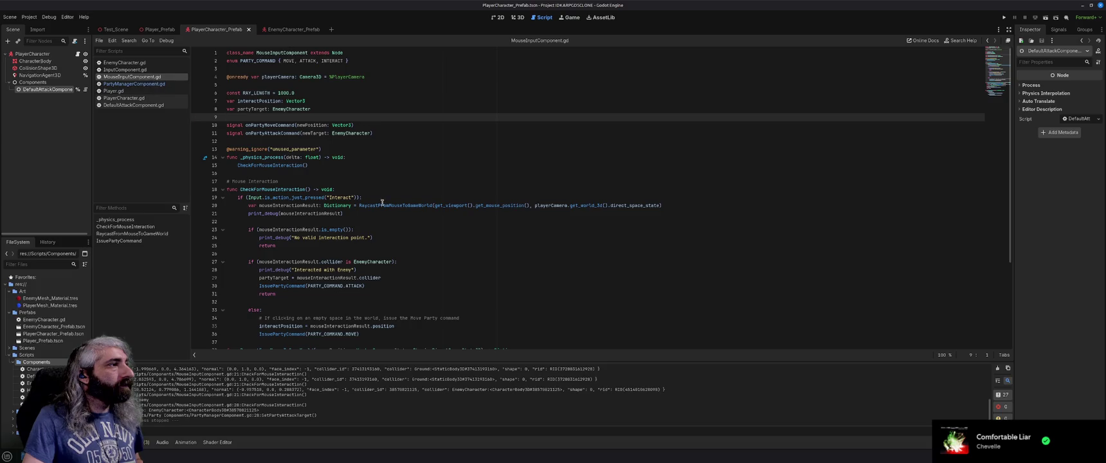
scroll(392, 223, down, 2)
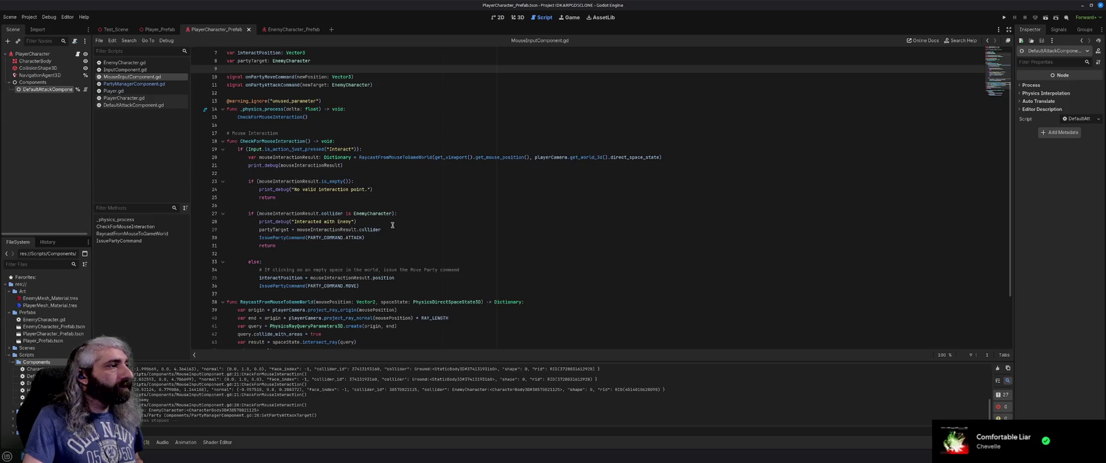
scroll(392, 225, down, 1)
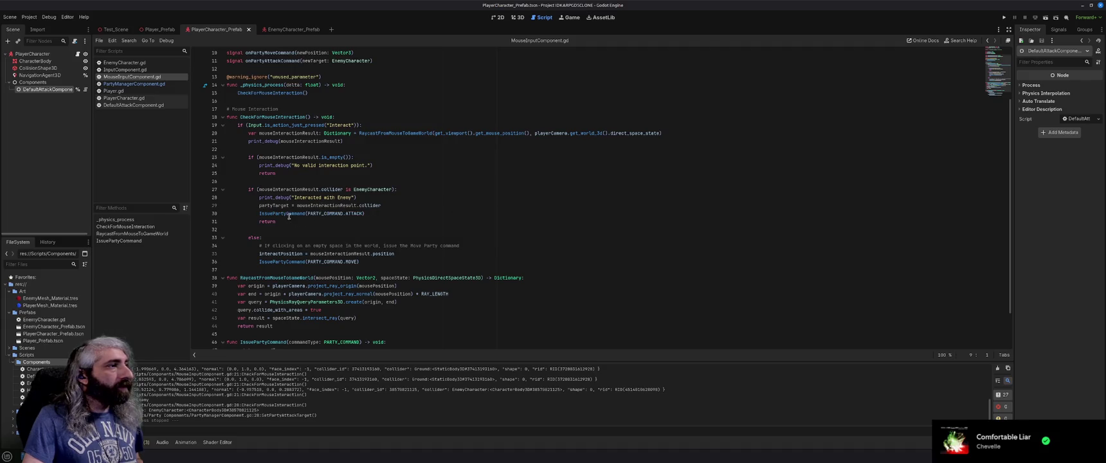
scroll(416, 230, up, 3)
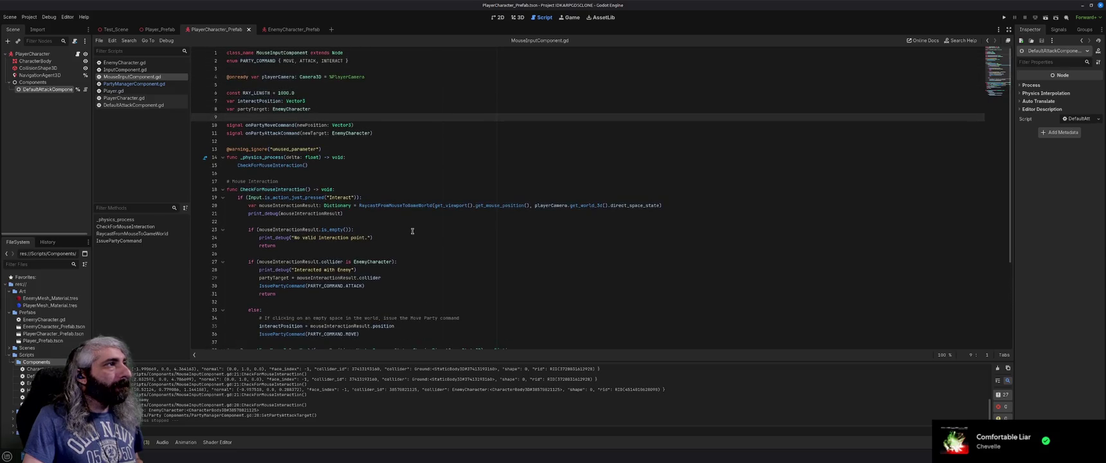
scroll(413, 231, down, 2)
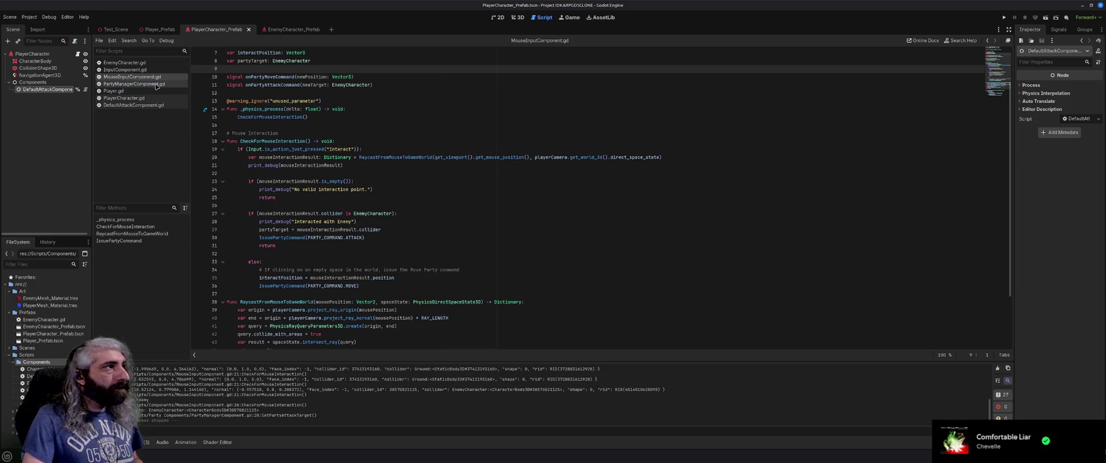
Step: Check MovePartyToPosition in PartyManagerComponent.gd, then move Player.gd above it in the script list
click(156, 85)
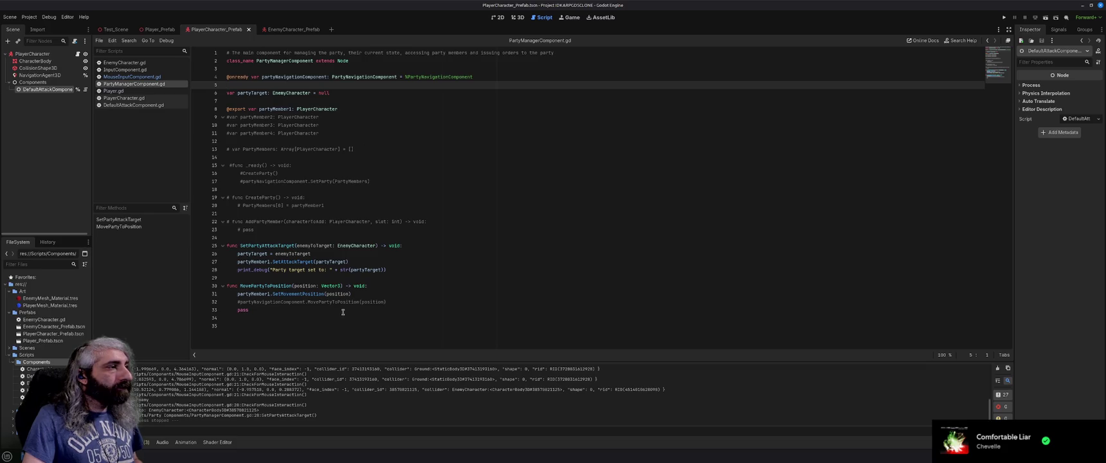
double_click(281, 287)
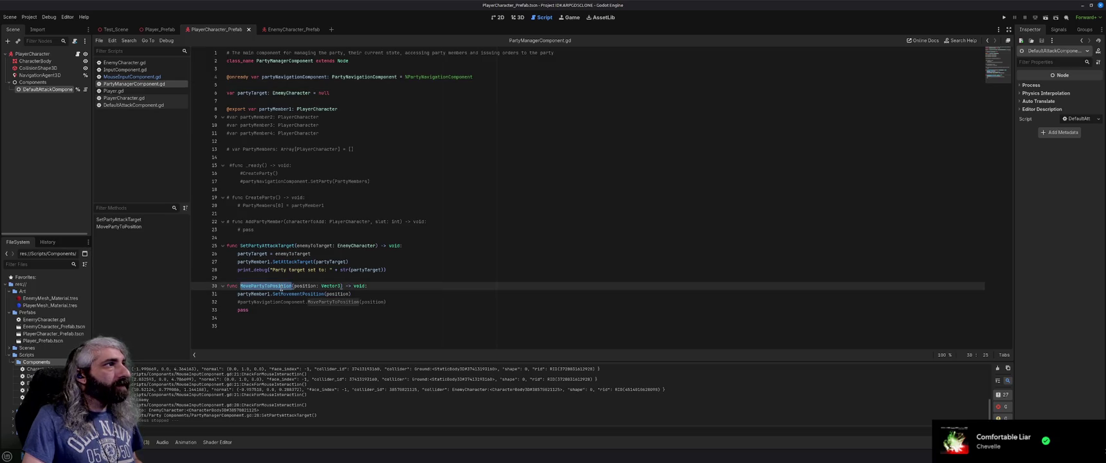
click(147, 92)
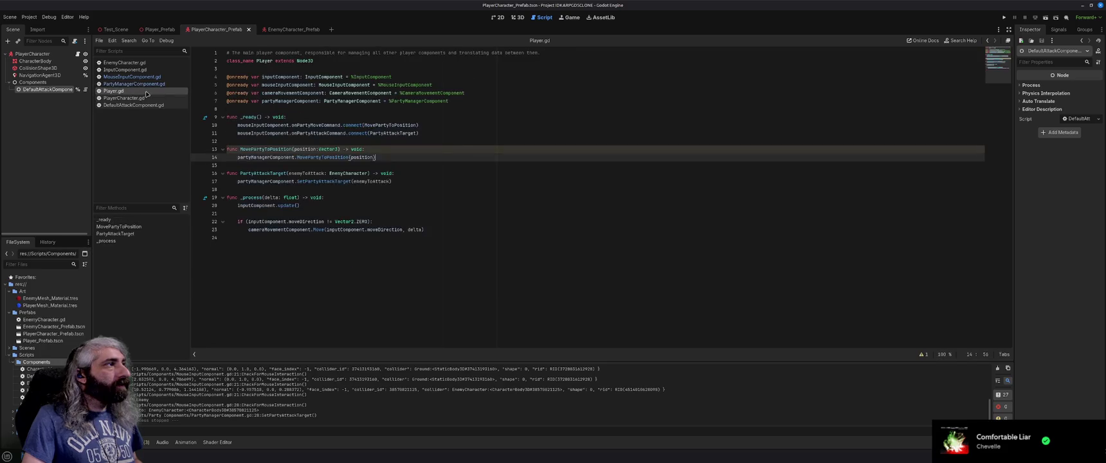
drag(114, 93, 108, 79)
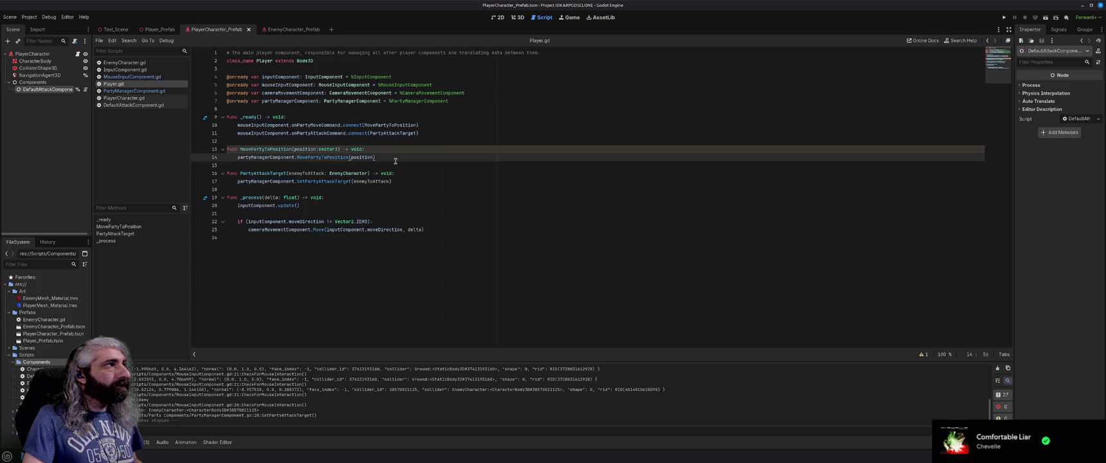
Step: Delete the commented-out mouse interaction block from InputComponent.gd
click(139, 70)
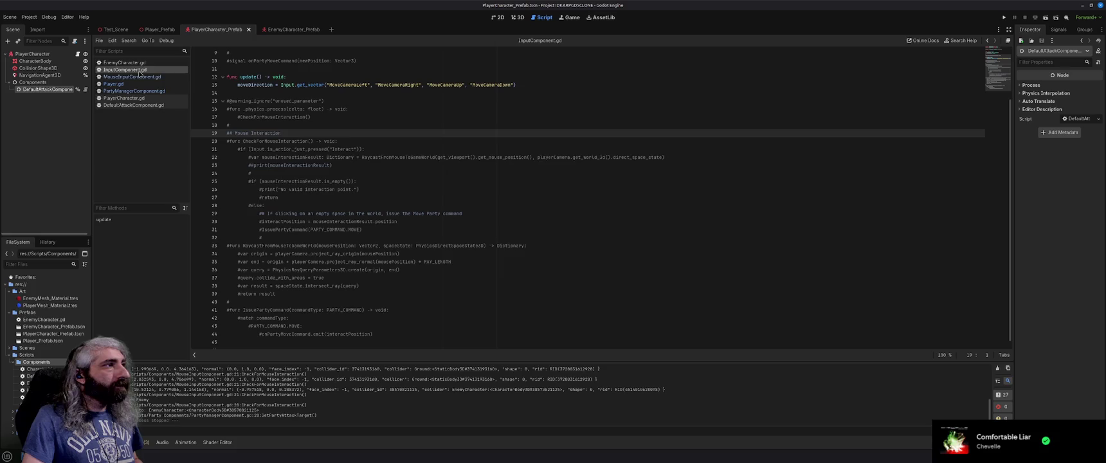
scroll(385, 257, up, 3)
mouse_move(384, 325)
mouse_down()
mouse_move(252, 213)
mouse_move(225, 166)
mouse_up()
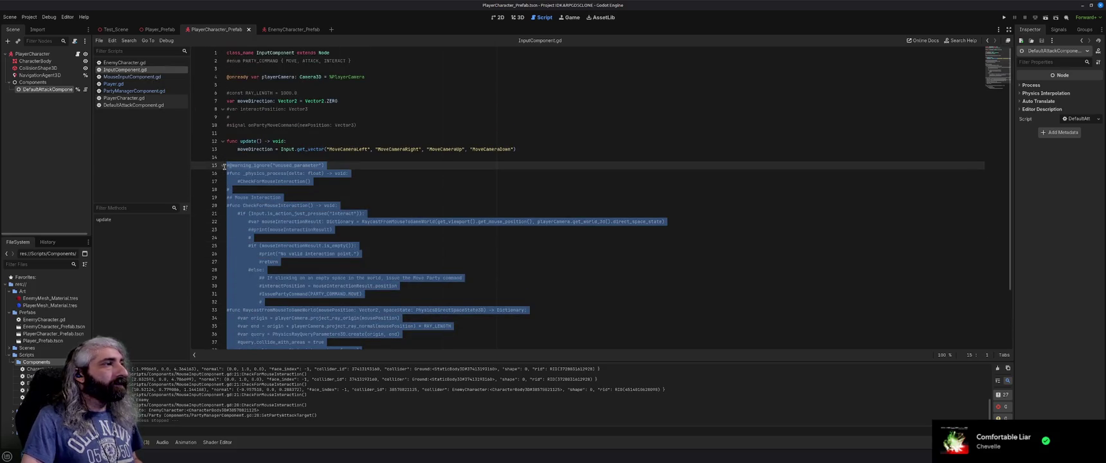
key(BackSpace)
key(Up)
key(Up)
key(End)
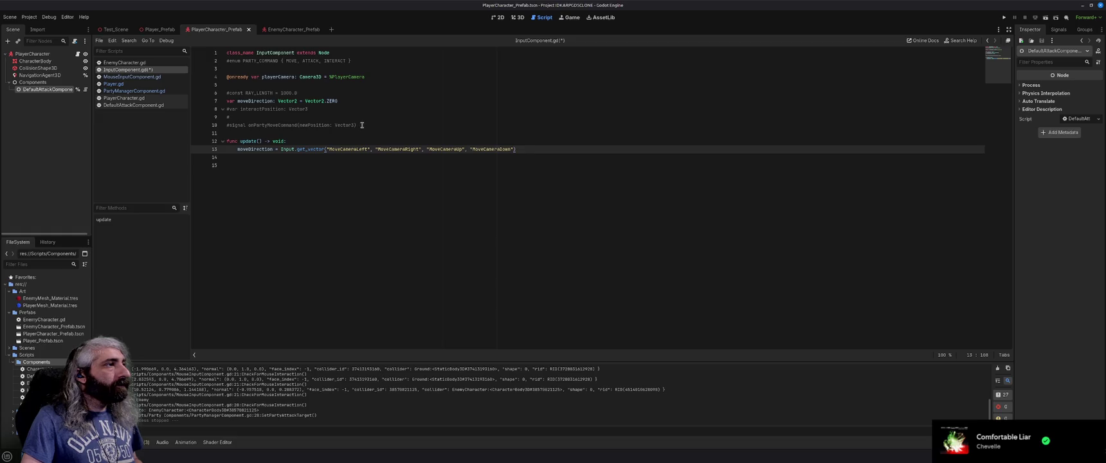
Step: Remove the commented interactPosition, signal and RAY_LENGTH lines
drag(363, 125, 205, 105)
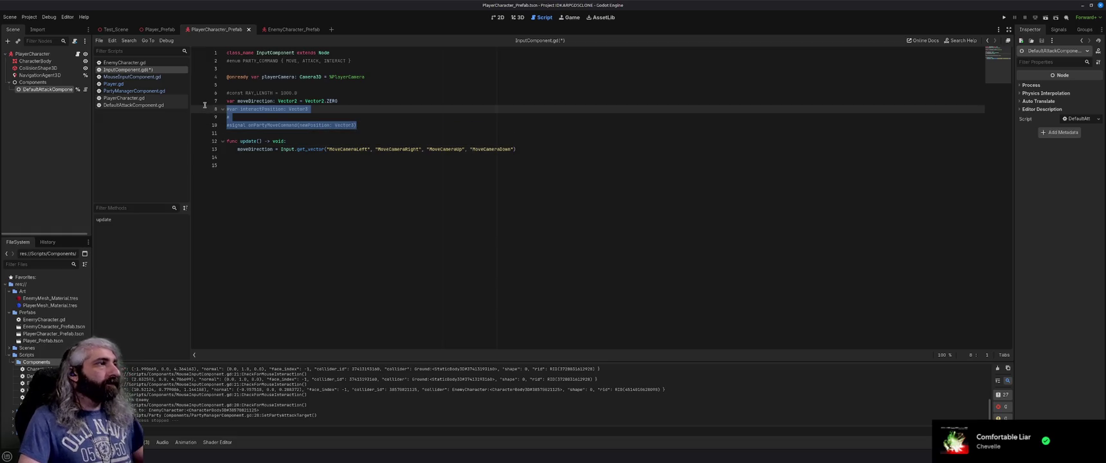
key(Delete)
click(313, 93)
key(shift+Home)
key(Delete)
key(Delete)
key(Down)
key(Delete)
Step: Remove the trailing empty line and save InputComponent.gd
click(338, 126)
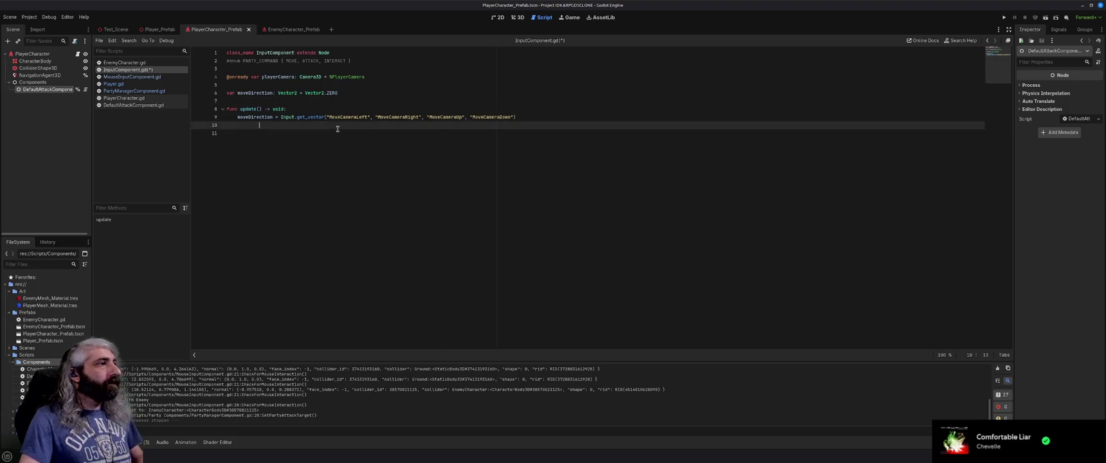
key(BackSpace)
key(ctrl+s)
Step: Delete the commented PARTY_COMMAND enum line and close the script
click(382, 61)
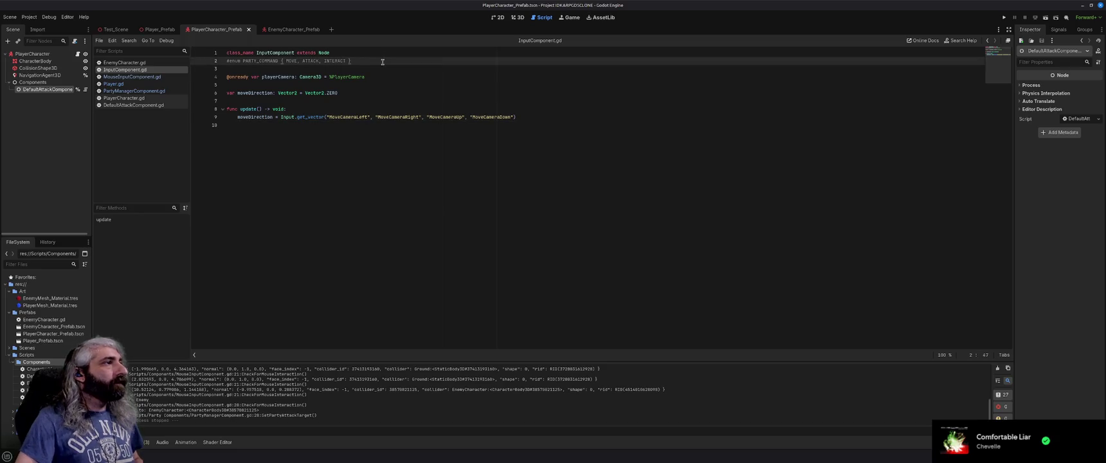
key(shift+Home)
key(BackSpace)
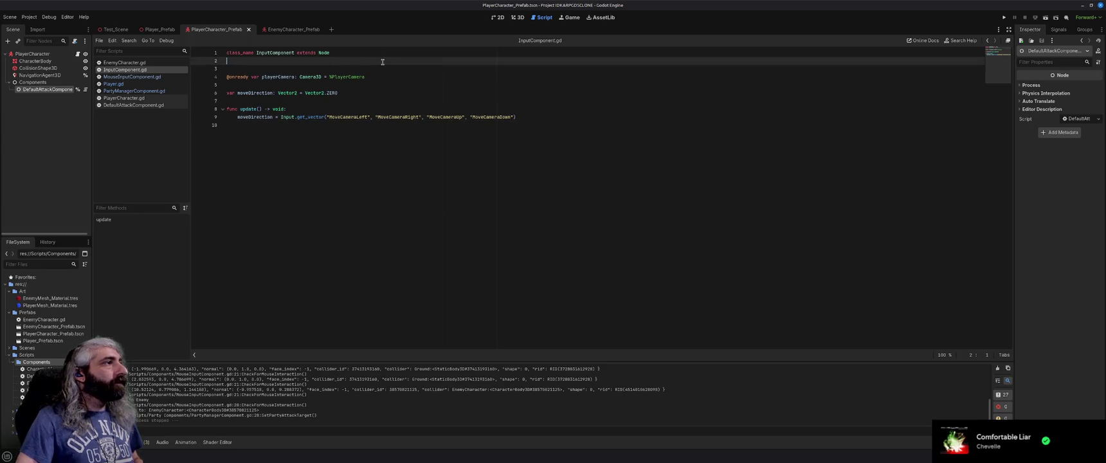
key(BackSpace)
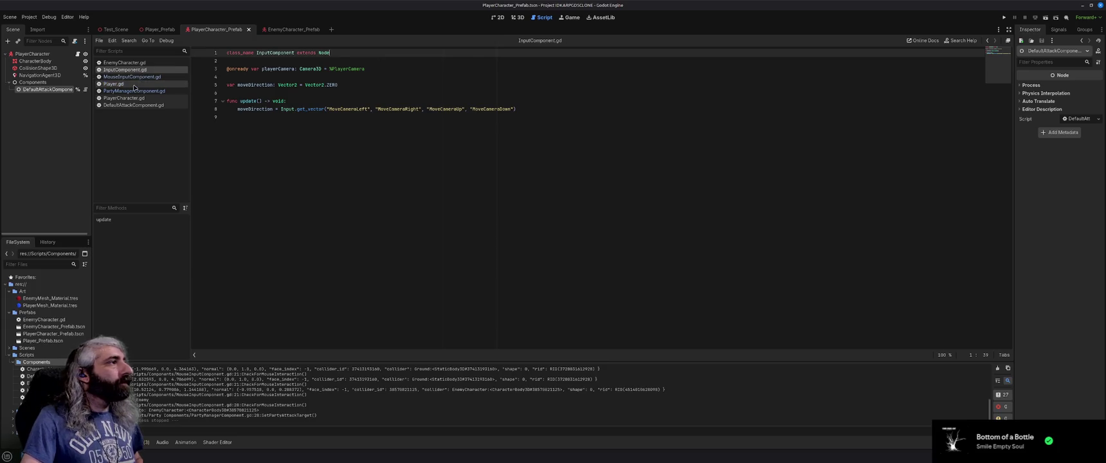
middle_click(139, 70)
Step: Comment out line 21's print_debug in MouseInputComponent.gd, save, and switch to PartyManagerComponent.gd
click(138, 71)
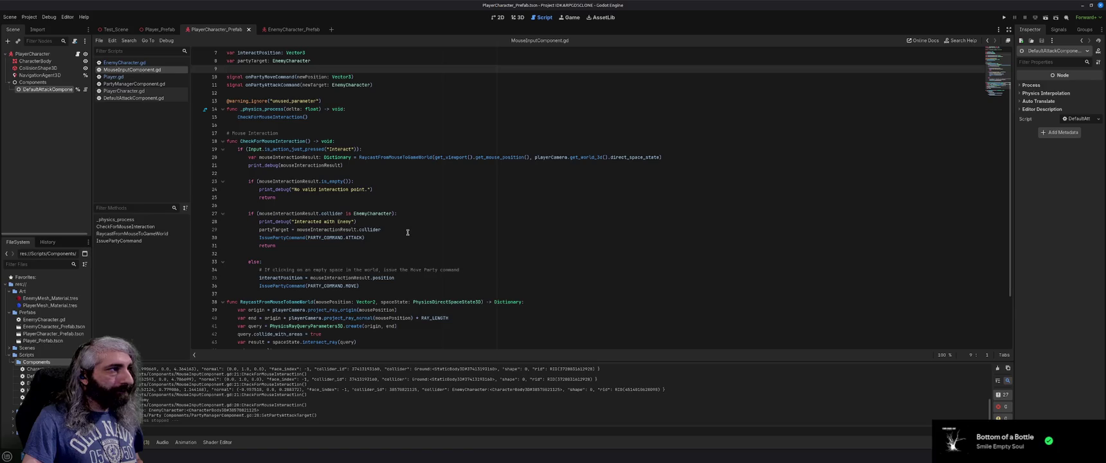
click(251, 166)
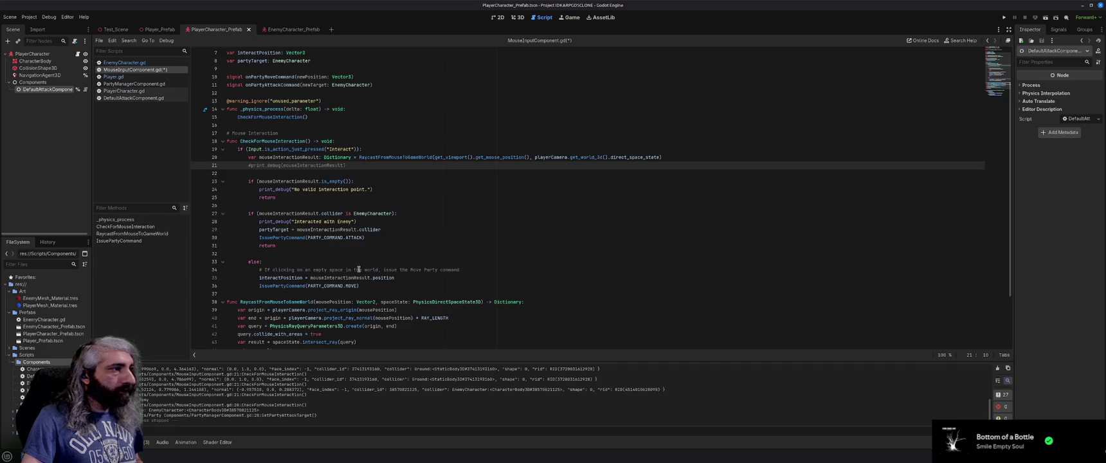
scroll(353, 273, up, 2)
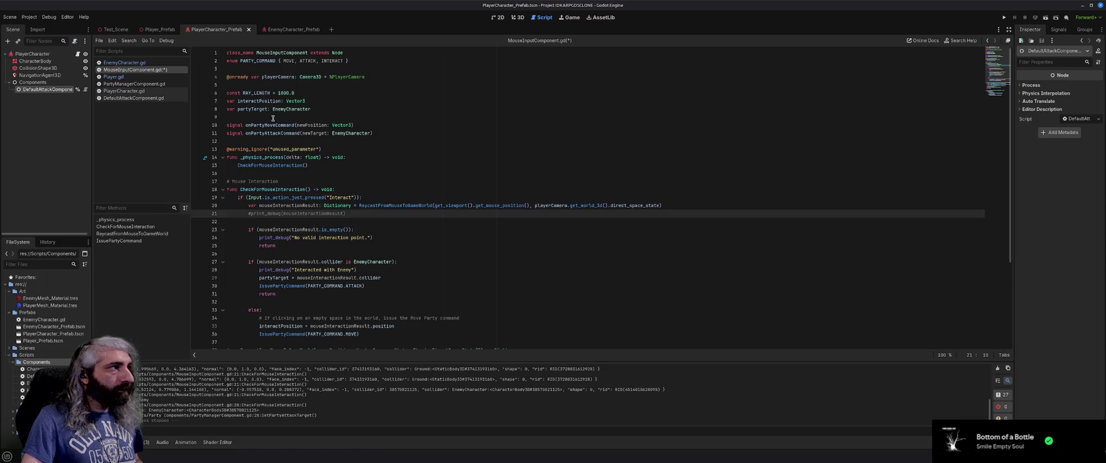
scroll(385, 235, down, 1)
key(ctrl+s)
scroll(387, 238, down, 1)
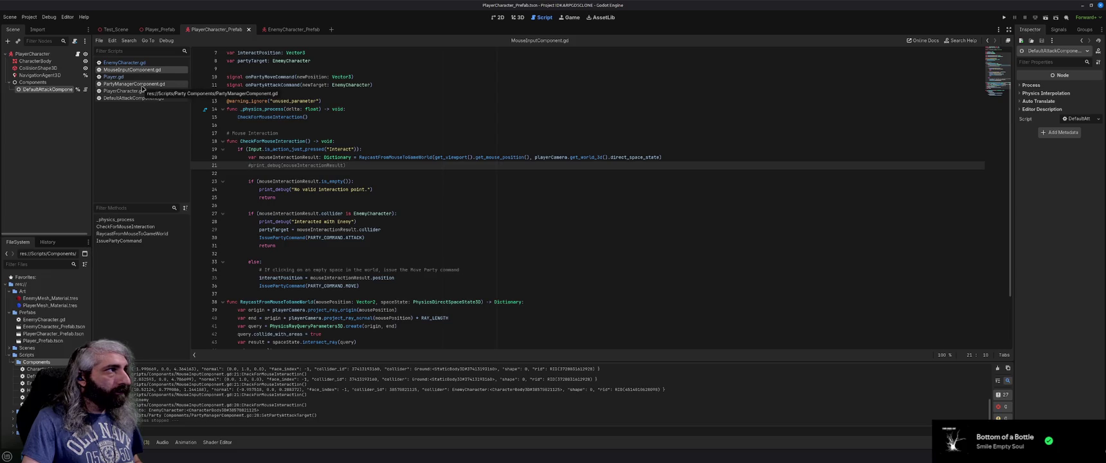
click(142, 87)
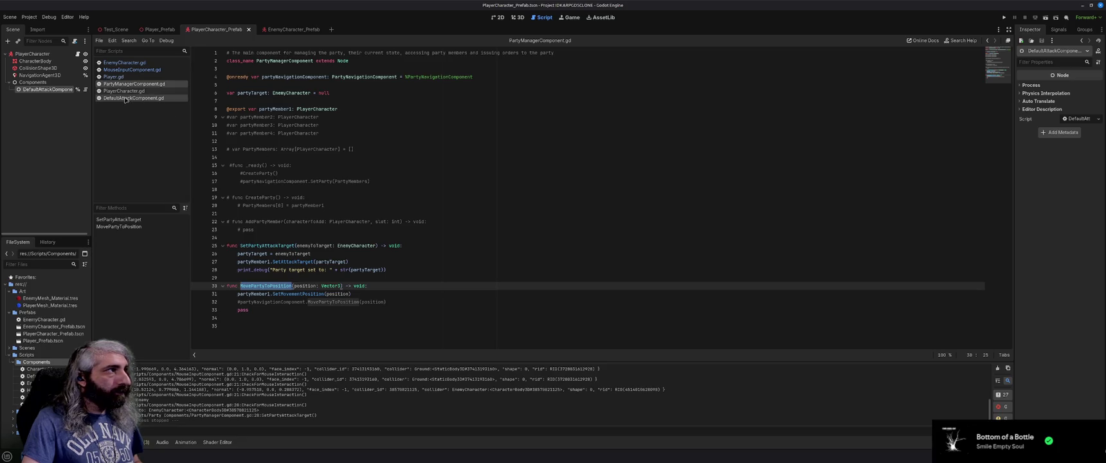
Step: In SetPartyAttackTarget, delete the partyTarget assignment line and its variable declaration
click(134, 78)
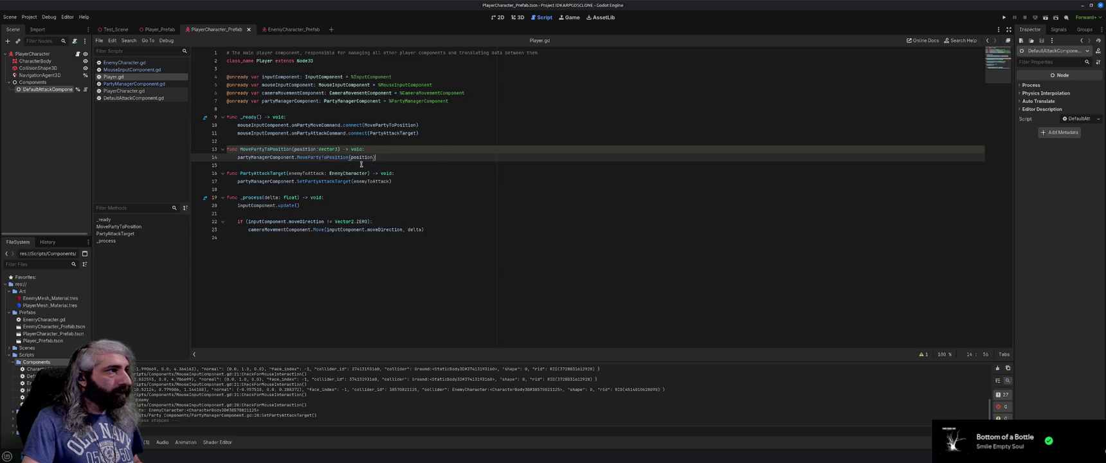
ctrl+click(321, 182)
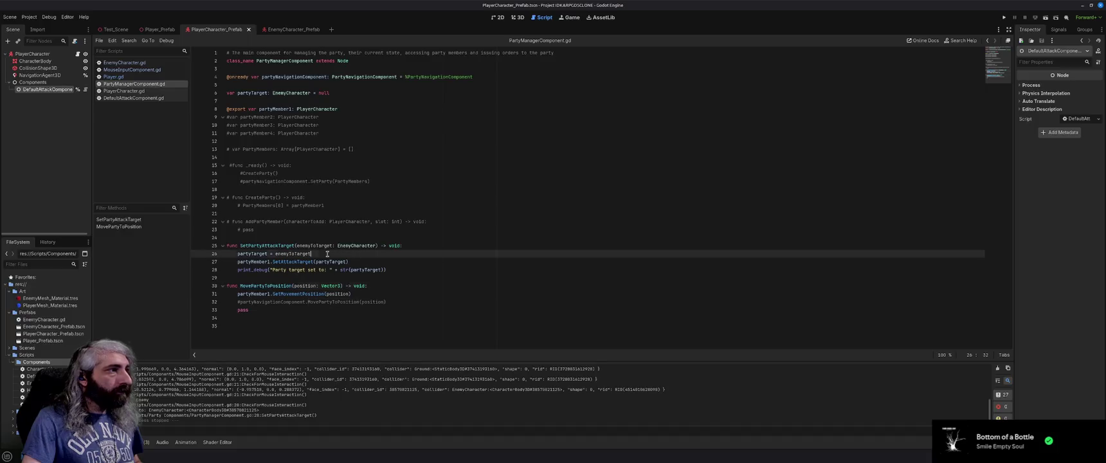
key(BackSpace)
key(BackSpace)
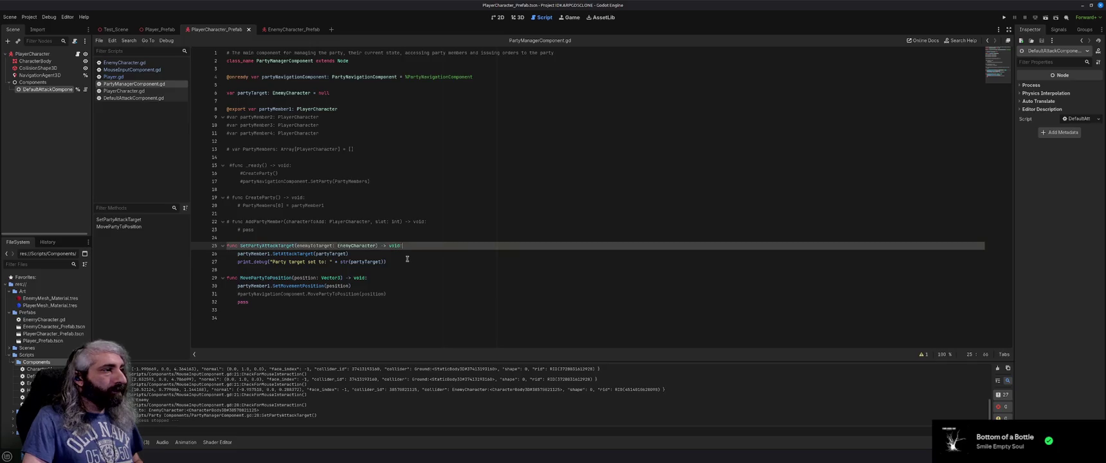
click(333, 94)
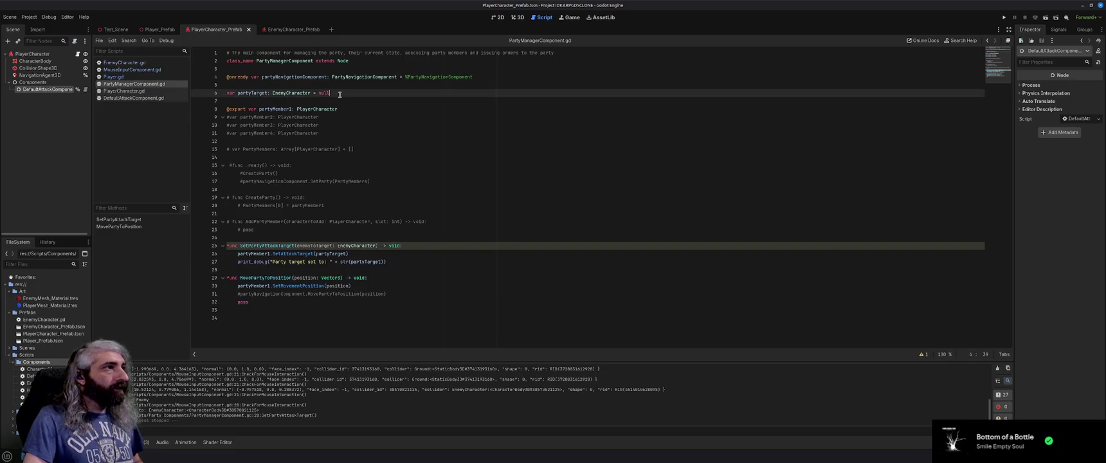
key(shift+Home)
key(BackSpace)
key(BackSpace)
key(BackSpace)
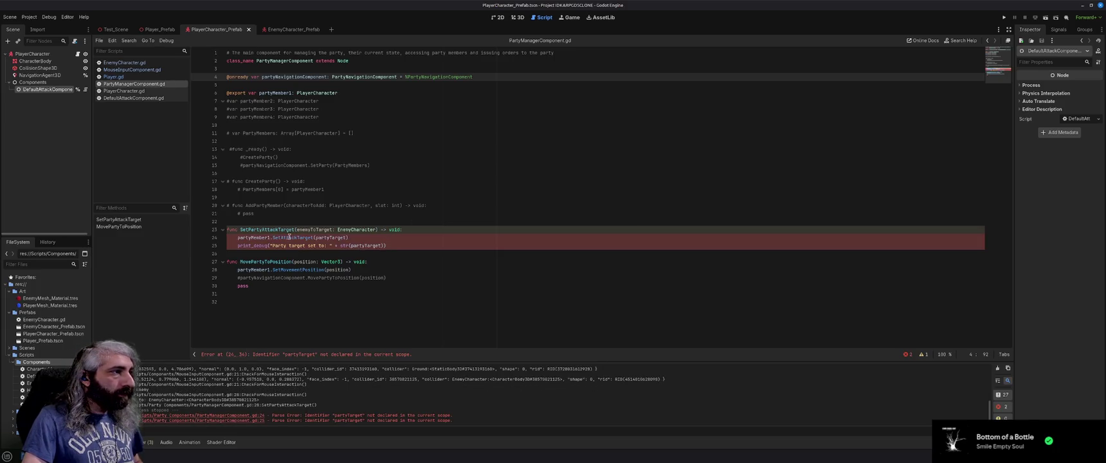
Step: Replace both leftover partyTarget references with enemyToTarget, then view PlayerCharacter.gd
double_click(314, 229)
key(ctrl+c)
double_click(329, 237)
key(ctrl+v)
double_click(365, 246)
key(ctrl+v)
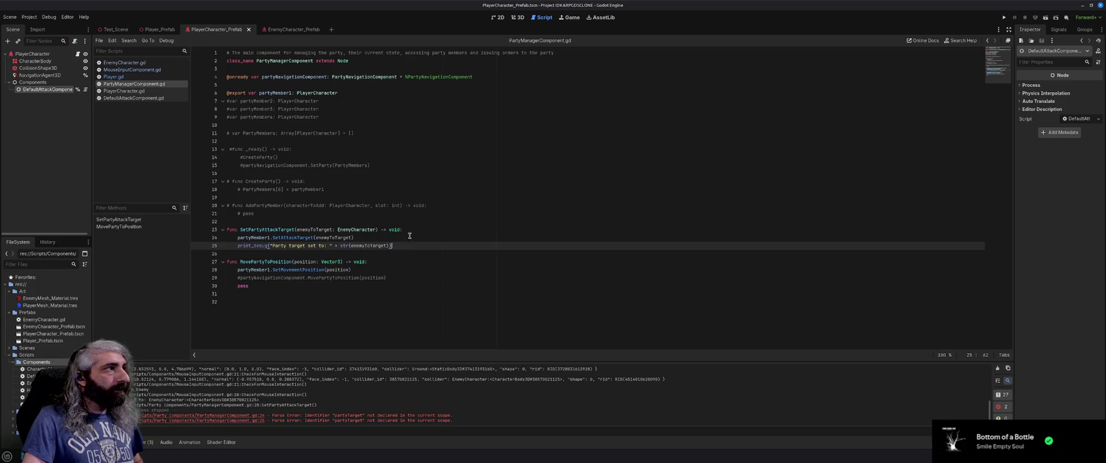
click(154, 91)
scroll(380, 191, up, 5)
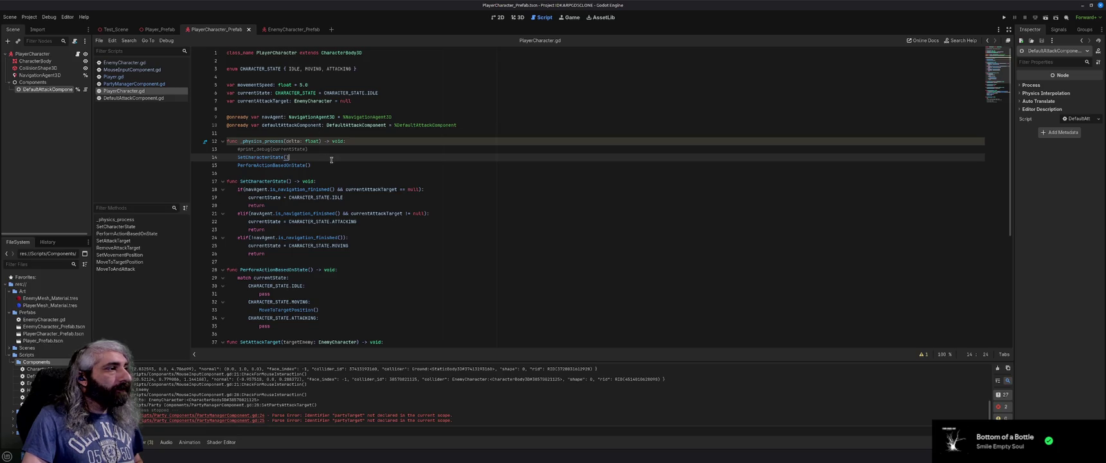
Step: Add a line in SetAttackTarget referencing currentAttackTarget.onCharacterDeath
scroll(331, 158, down, 5)
click(362, 230)
key(Return)
text(entAttack)
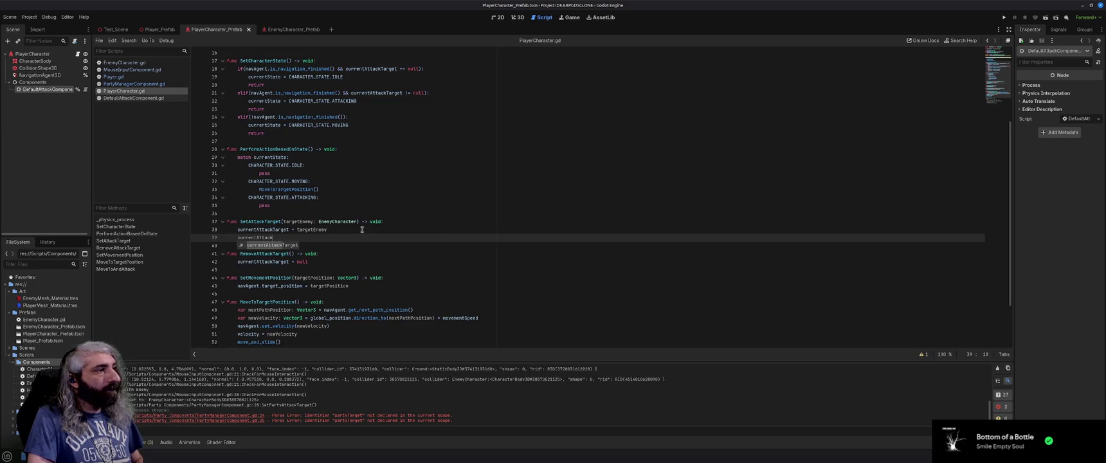
text(Target)
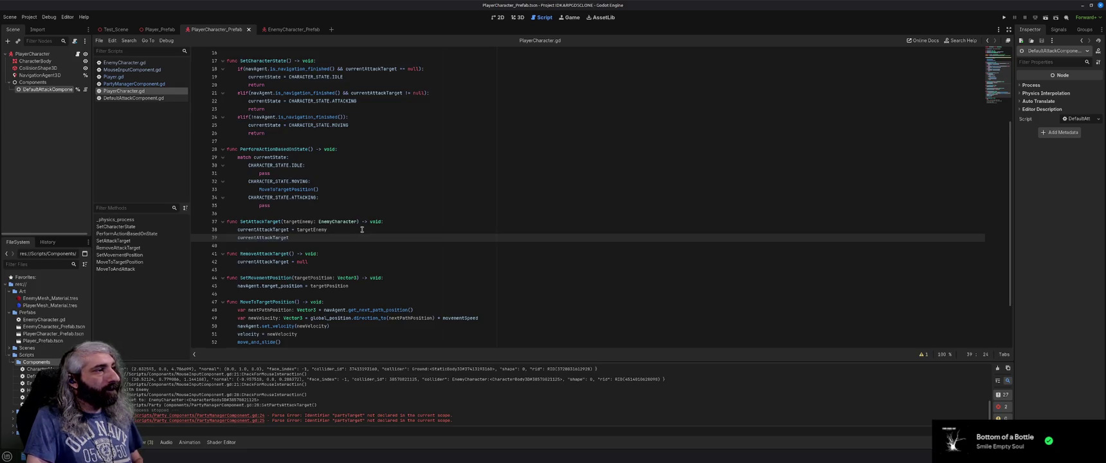
text(.)
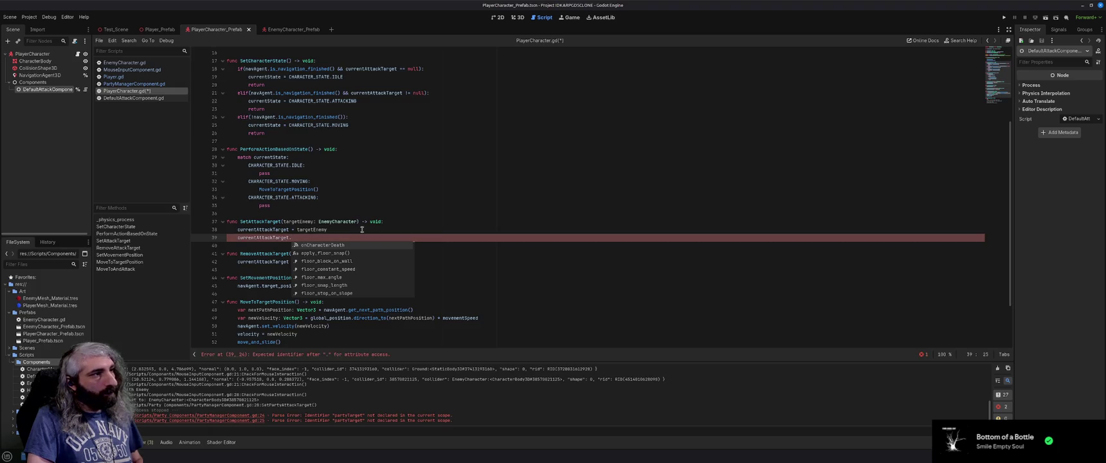
key(Return)
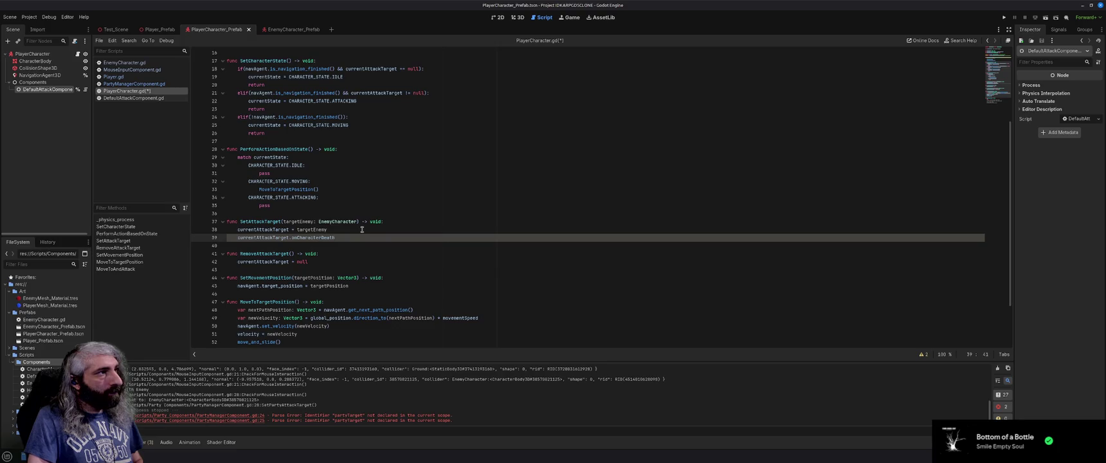
Step: Connect onCharacterDeath to RemoveAttackTarget and save PlayerCharacter.gd
click(143, 84)
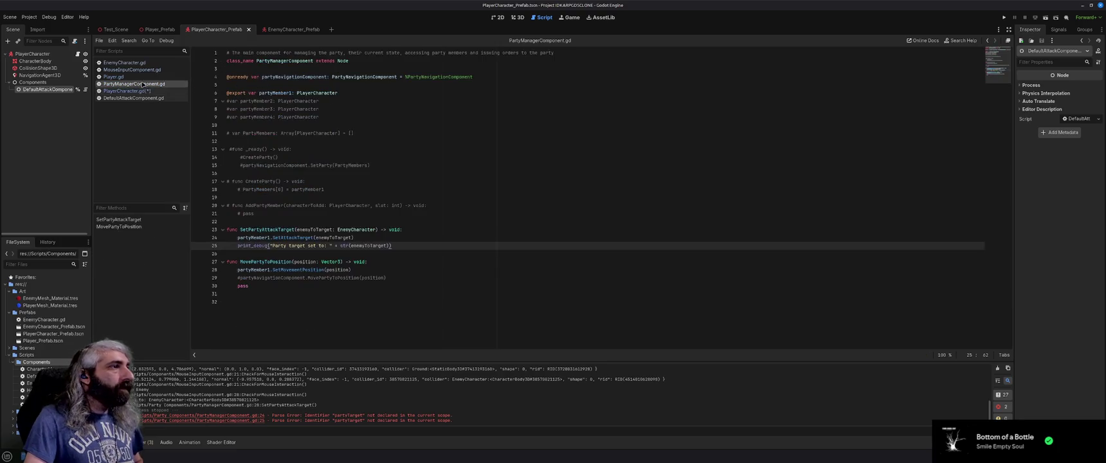
click(142, 77)
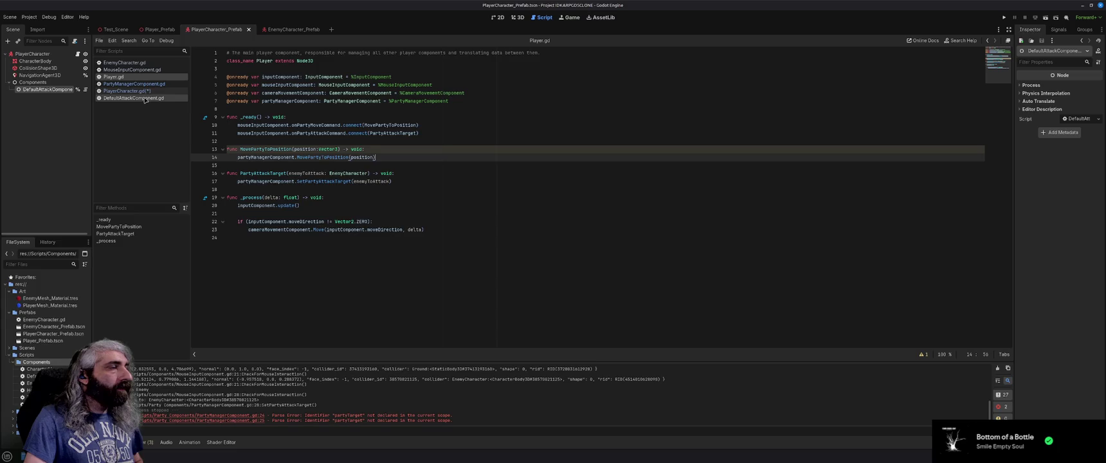
click(125, 90)
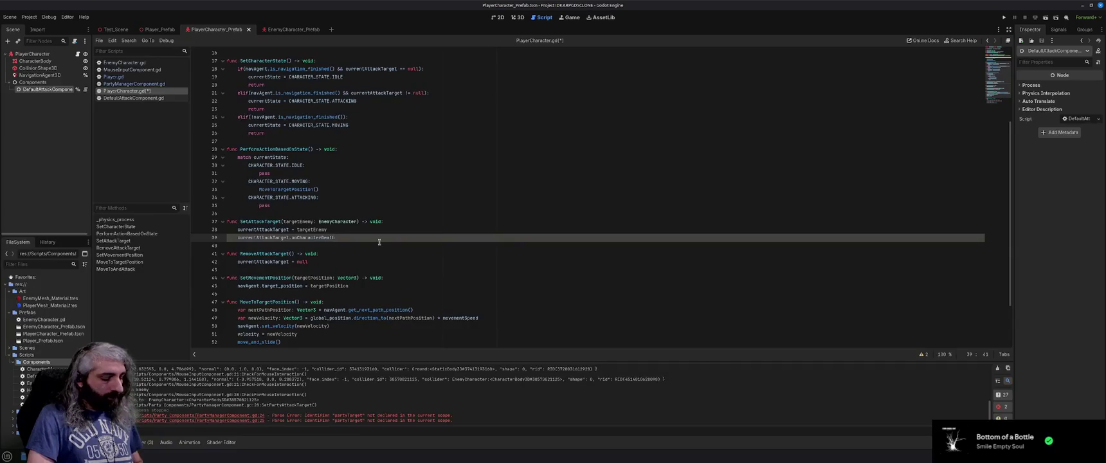
text(.connect()
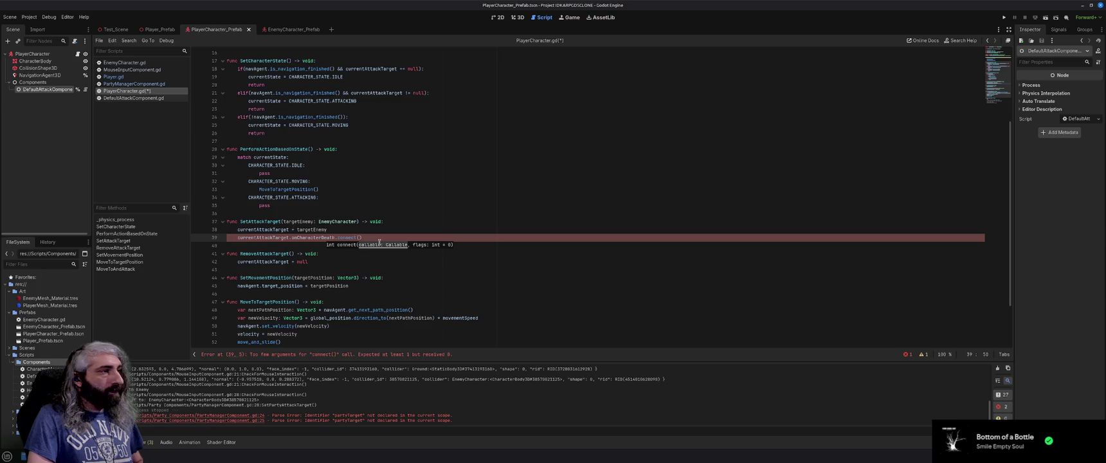
text(Remove)
key(Return)
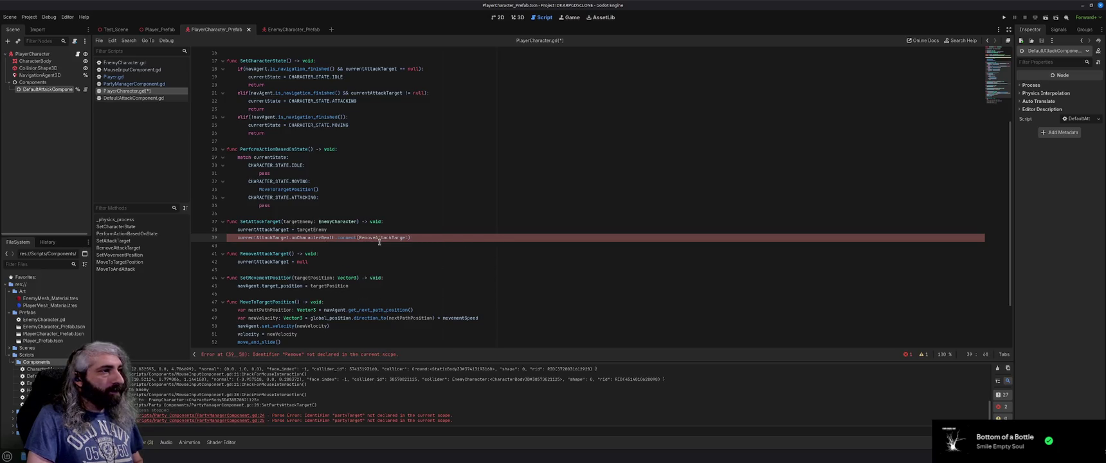
key(ctrl+s)
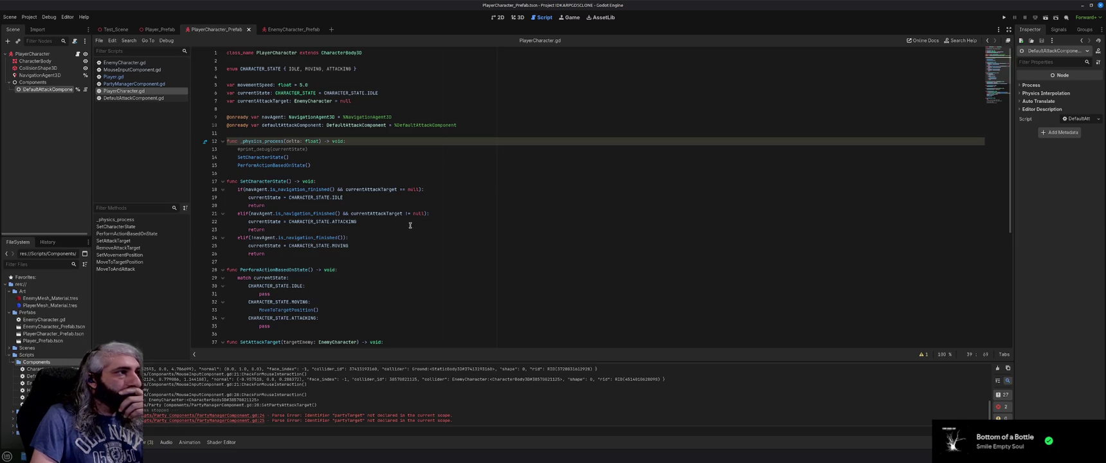
Step: Add the closing parentheses so line 13's commented print_debug prints str(currentState), and save
scroll(410, 225, down, 2)
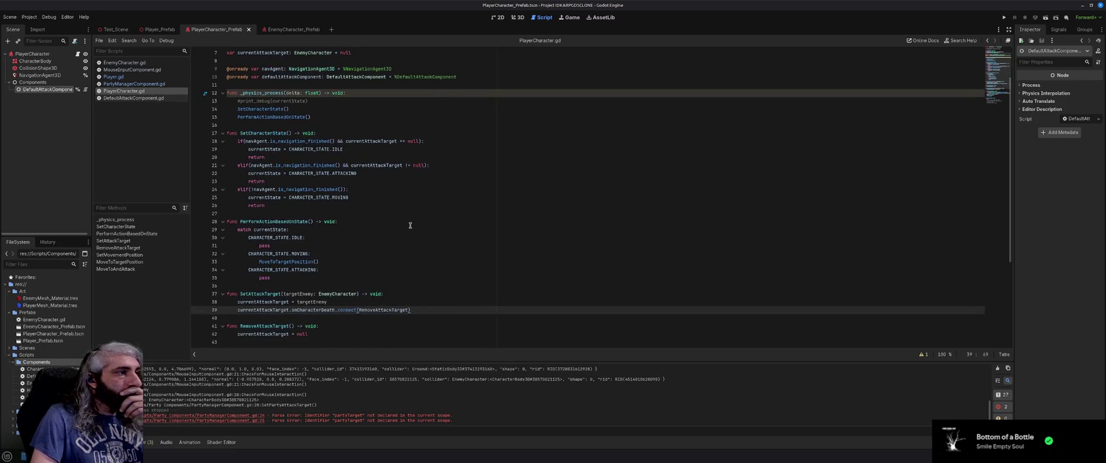
scroll(410, 226, up, 2)
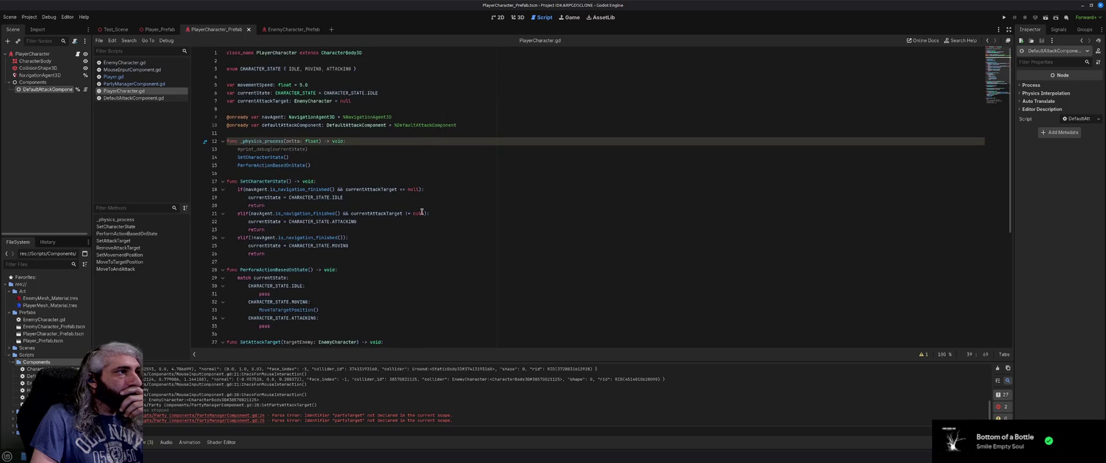
click(272, 149)
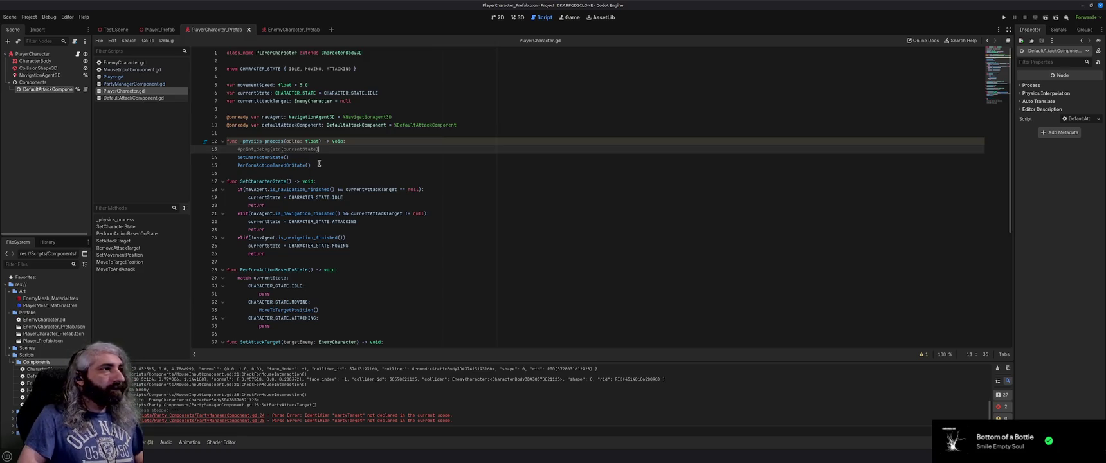
text()))
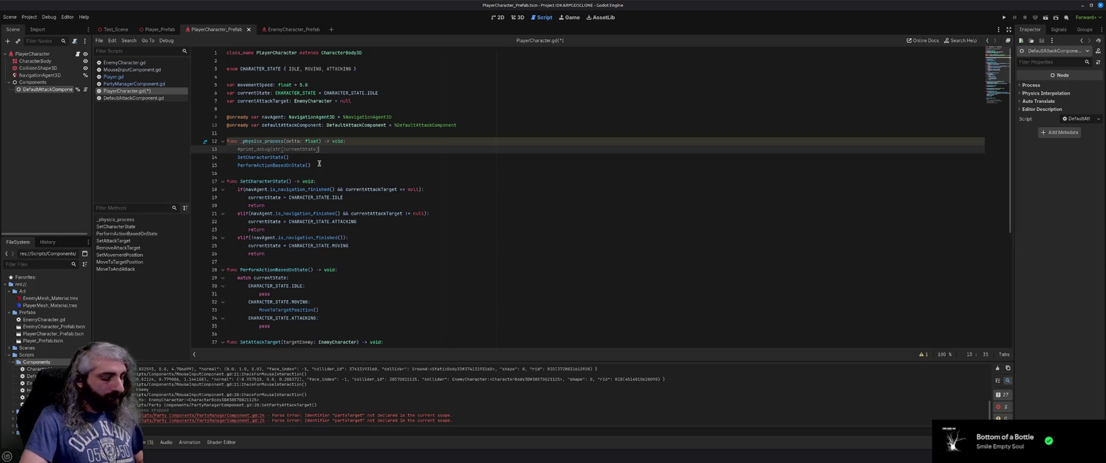
key(ctrl+s)
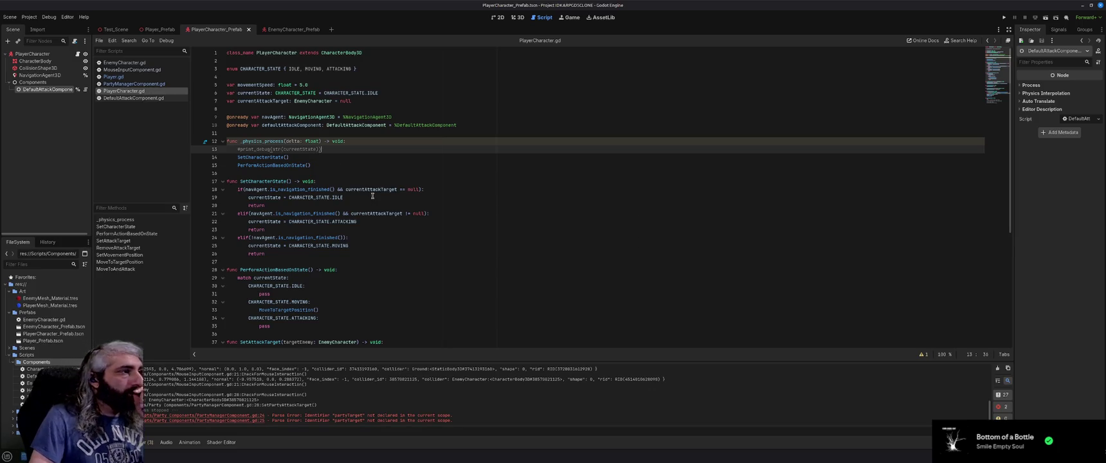
scroll(373, 197, down, 3)
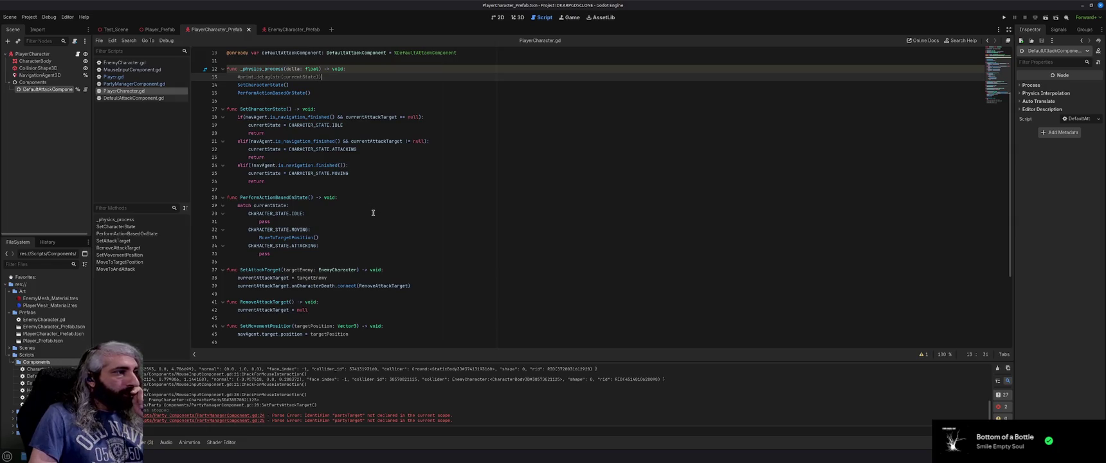
scroll(373, 213, up, 2)
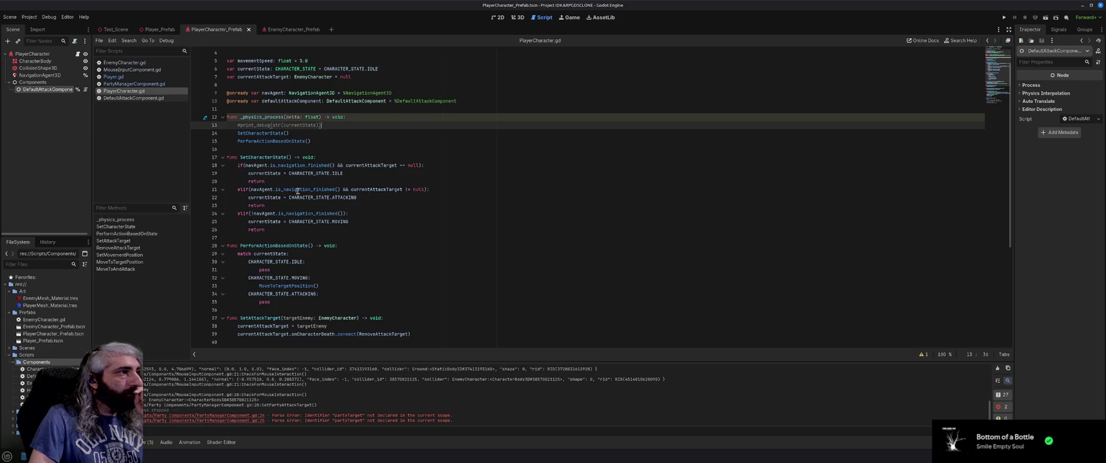
Step: Change line 21's elif to if, with a blank line above it
click(243, 190)
key(BackSpace)
key(BackSpace)
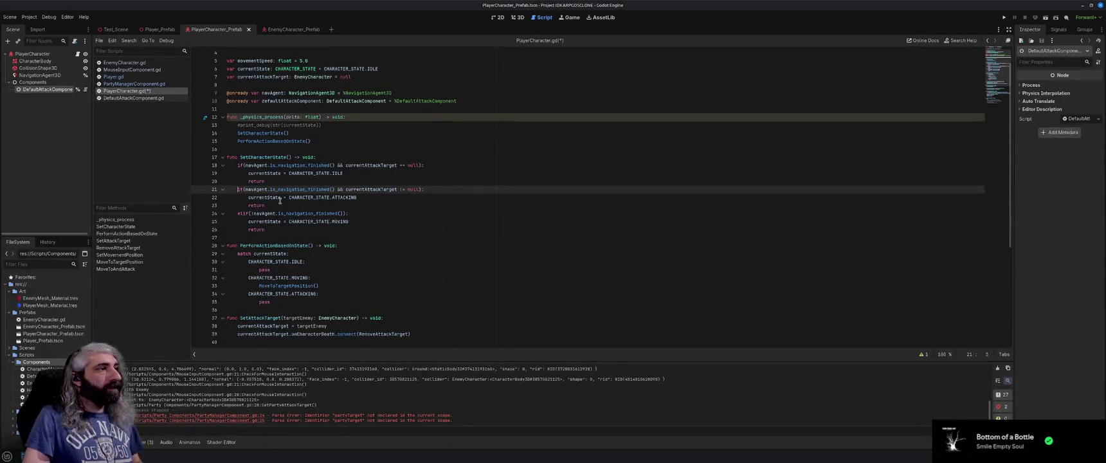
key(Return)
Step: Review the remaining state checks and the ATTACKING branch in PerformActionBasedOnState
click(244, 222)
mouse_move(254, 229)
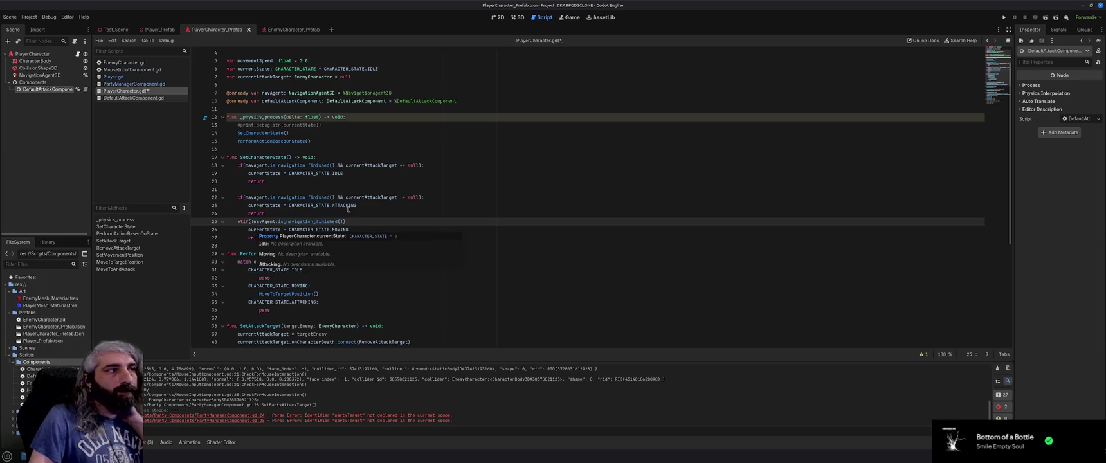
click(351, 214)
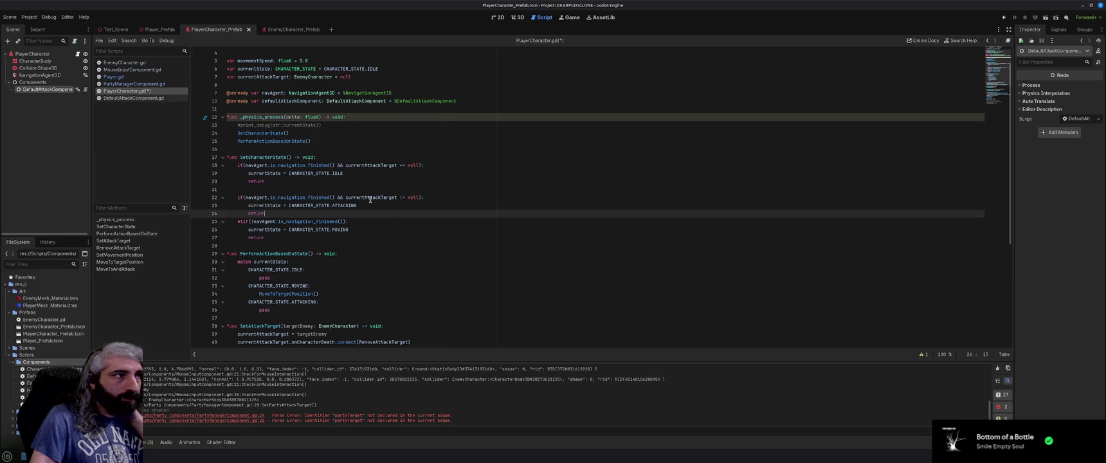
mouse_move(370, 199)
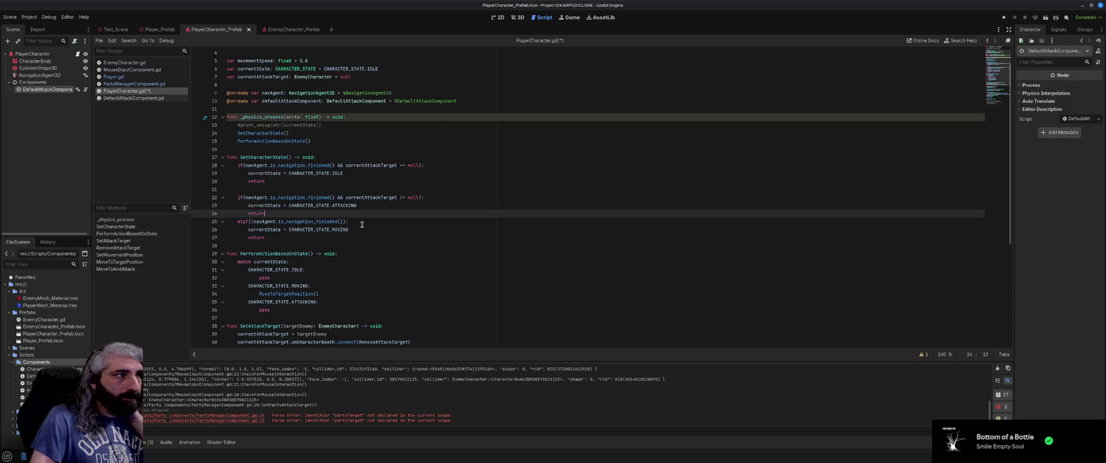
scroll(363, 224, down, 1)
click(332, 278)
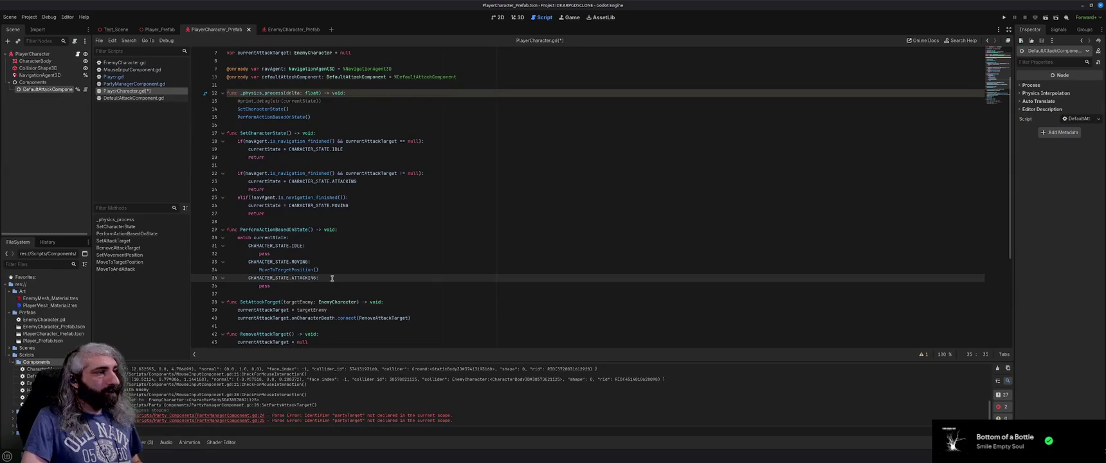
scroll(332, 278, down, 2)
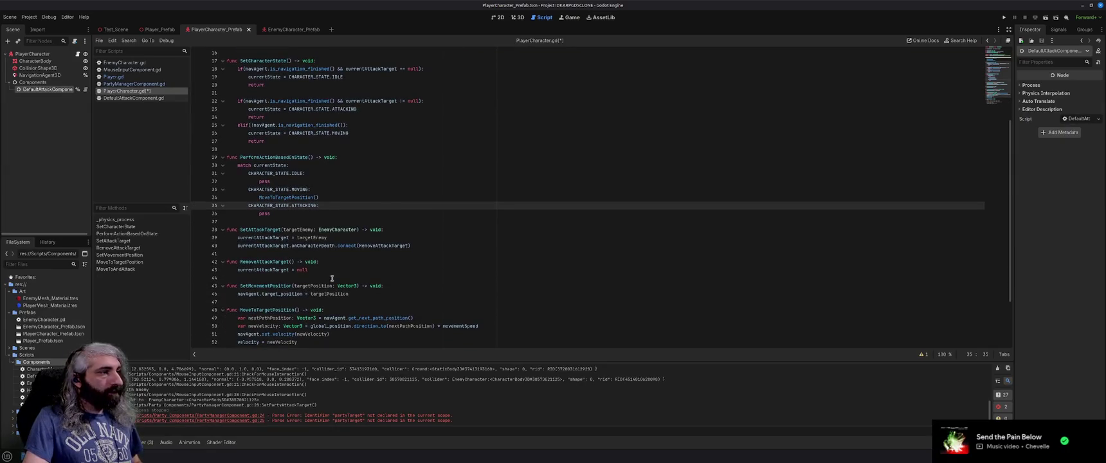
scroll(332, 278, down, 2)
scroll(332, 278, down, 1)
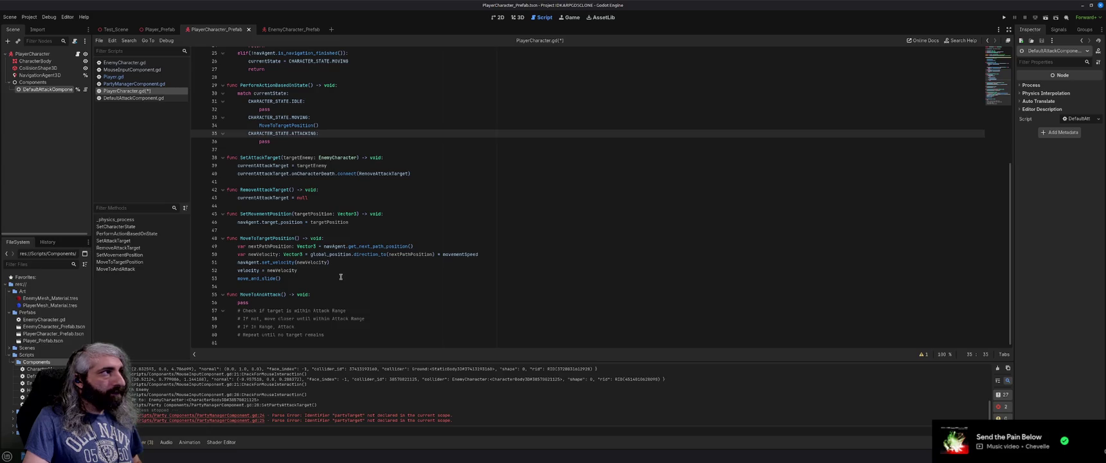
scroll(290, 182, up, 8)
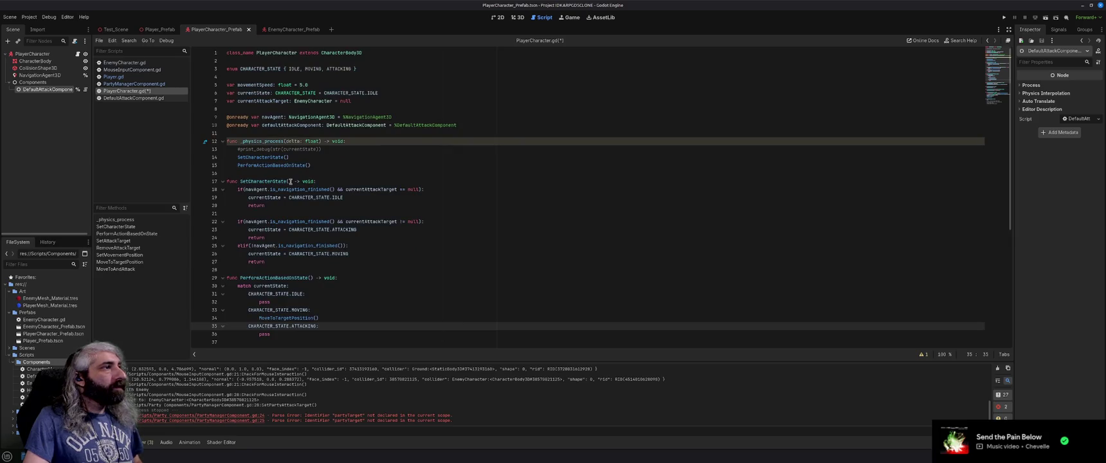
scroll(290, 181, down, 8)
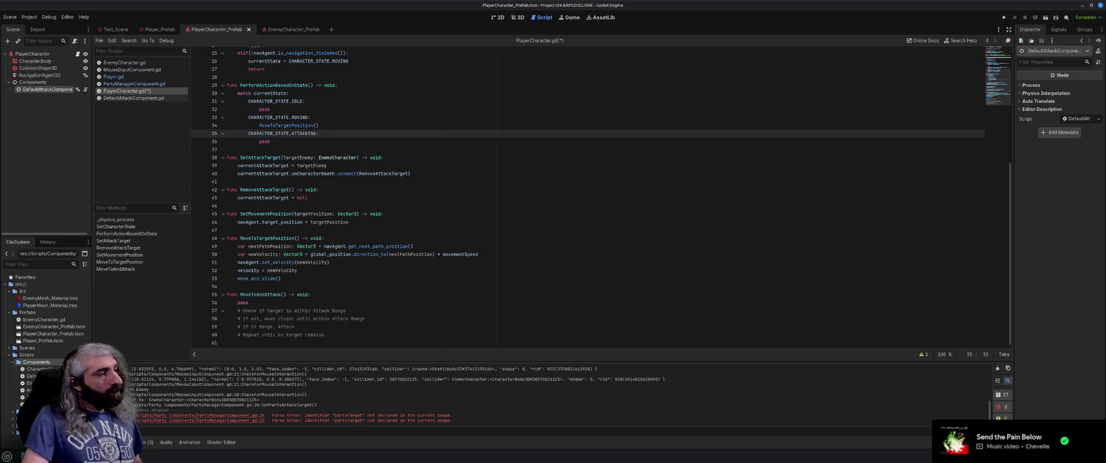
key(alt+Tab)
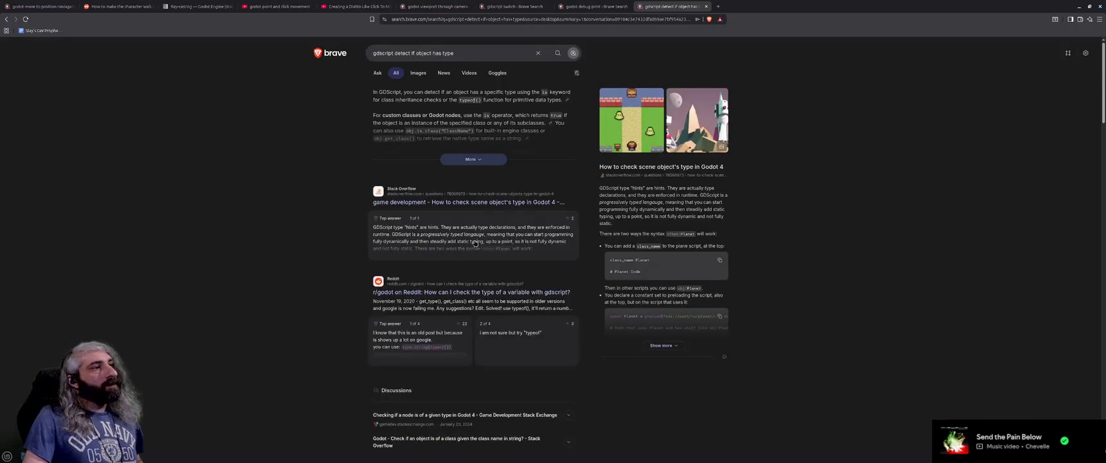
click(199, 5)
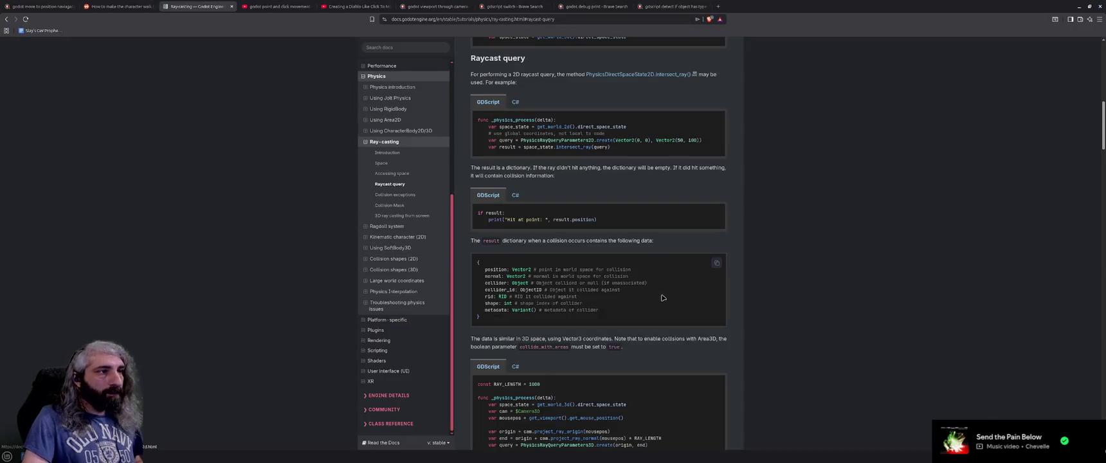
scroll(722, 323, down, 1)
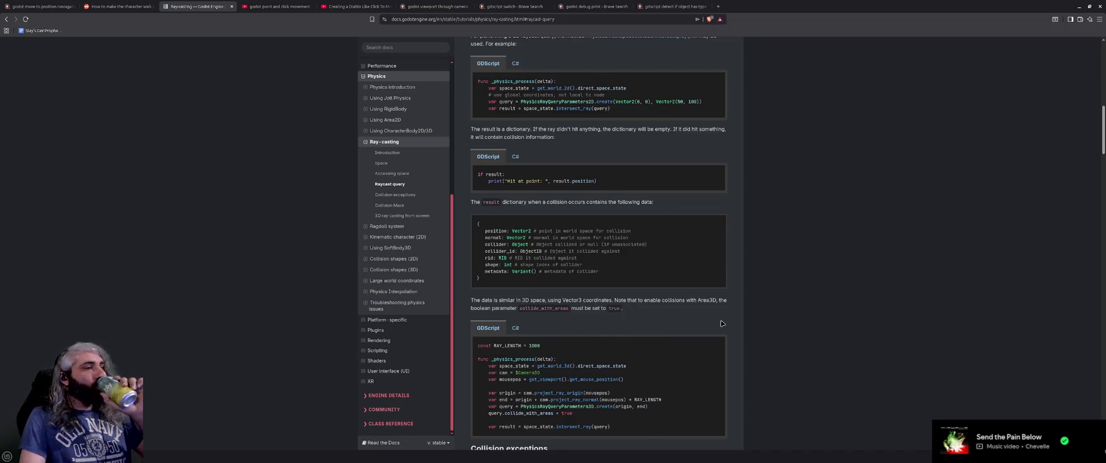
scroll(722, 323, down, 3)
scroll(721, 323, down, 2)
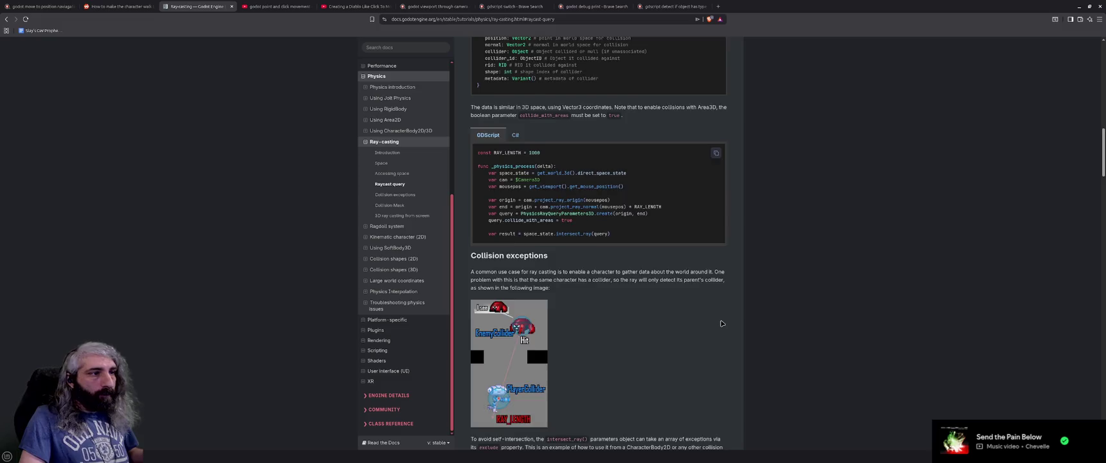
scroll(722, 323, down, 4)
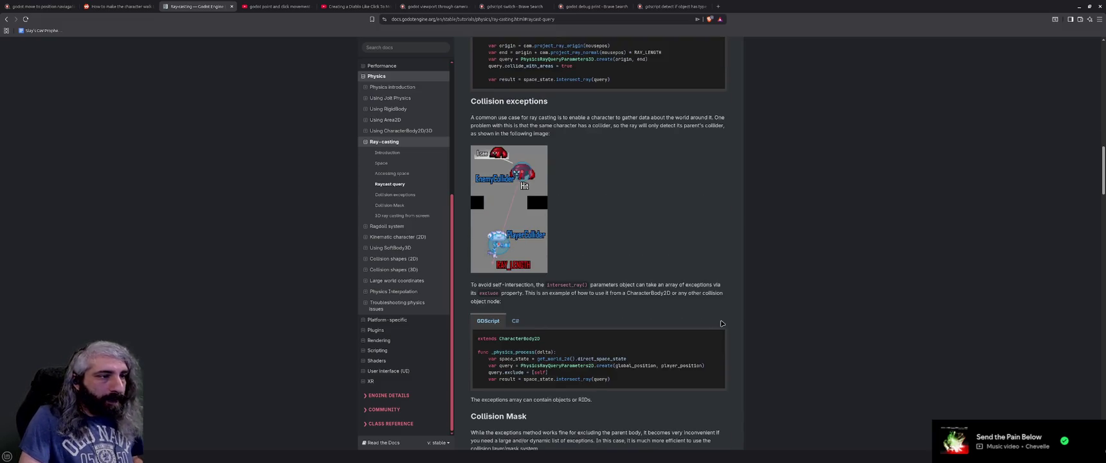
scroll(722, 324, down, 1)
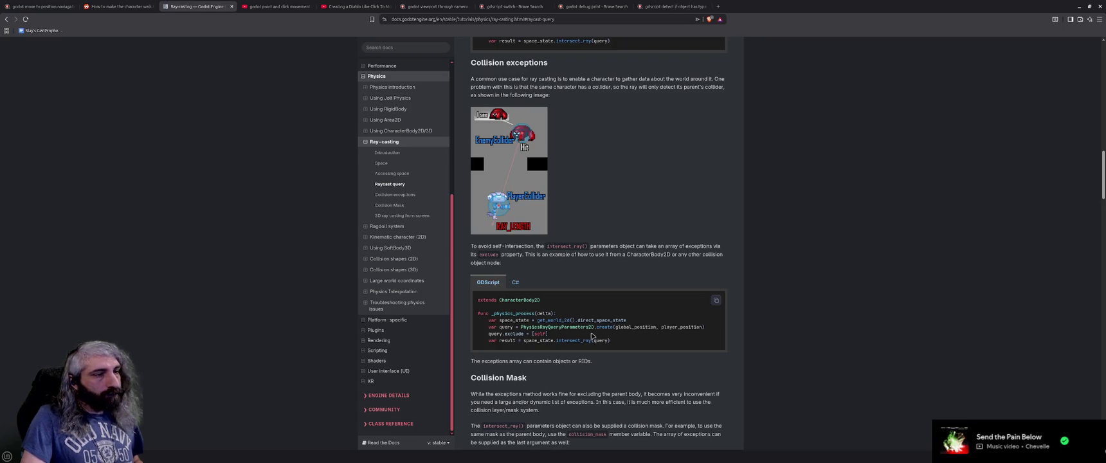
scroll(592, 335, down, 3)
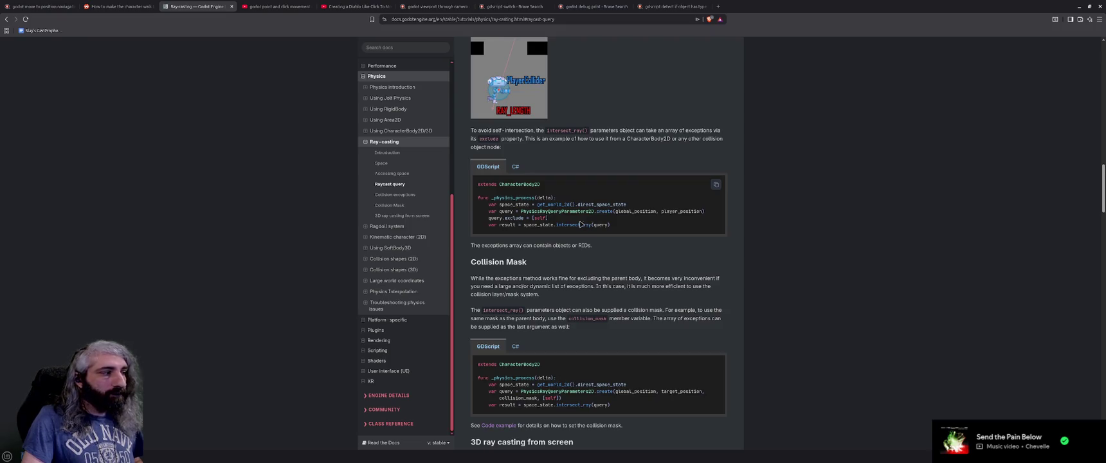
key(alt+Tab)
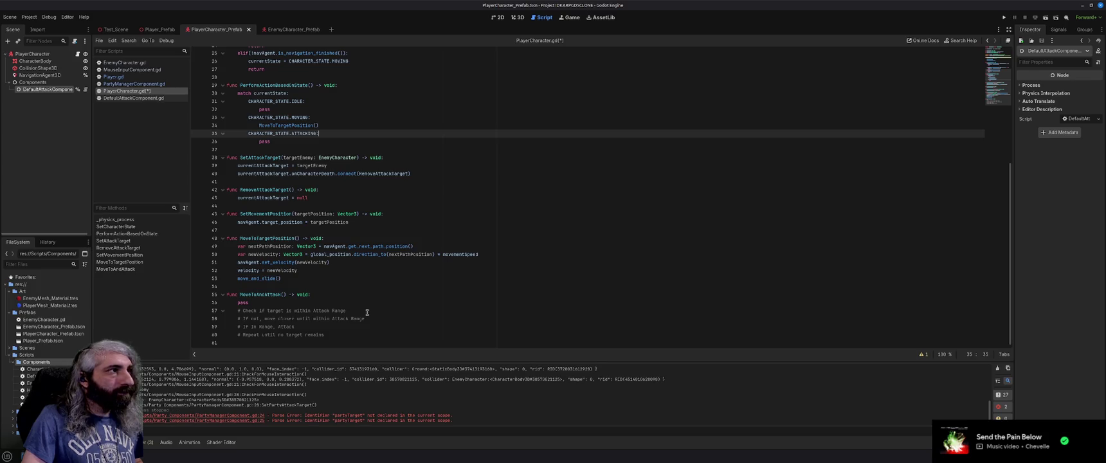
Step: Declare func CheckAttackRange() -> void: below MoveToTargetPosition
scroll(367, 313, up, 5)
scroll(367, 313, down, 5)
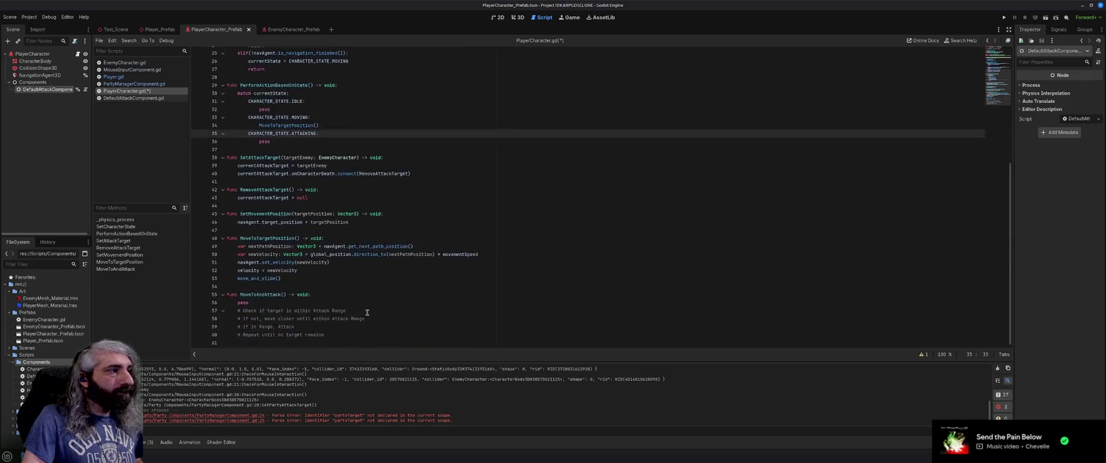
click(401, 280)
key(Down)
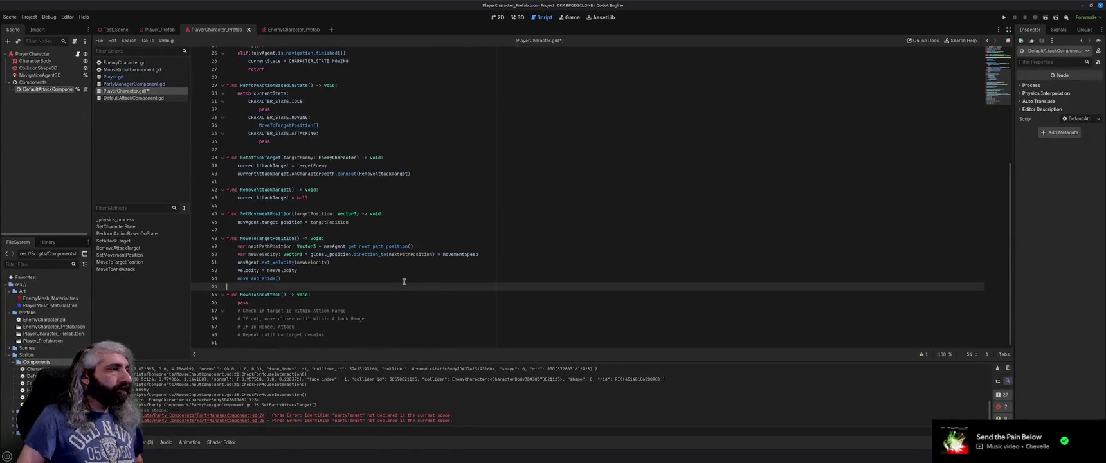
key(Return)
key(Return)
key(Up)
text(func Ch)
key(BackSpace)
key(BackSpace)
text(AttackRange())
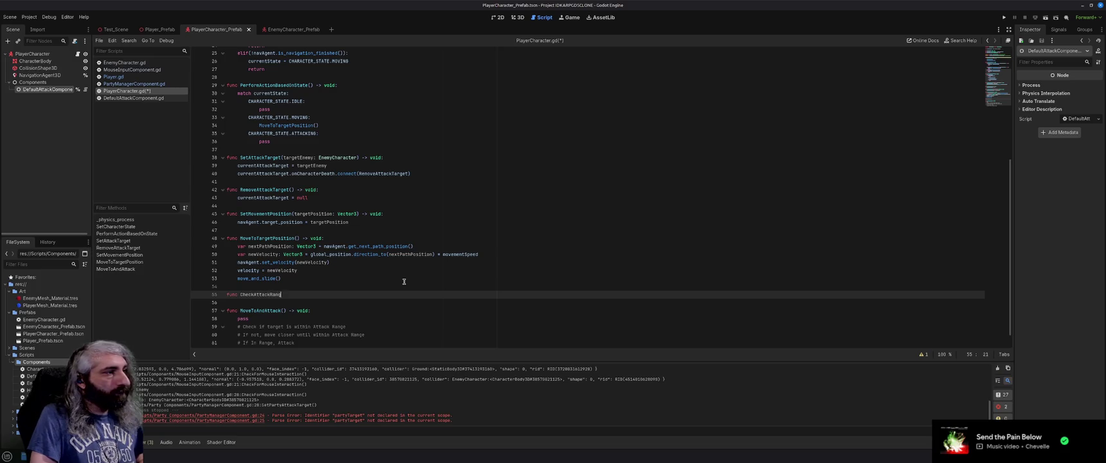
text( -> void:)
key(Return)
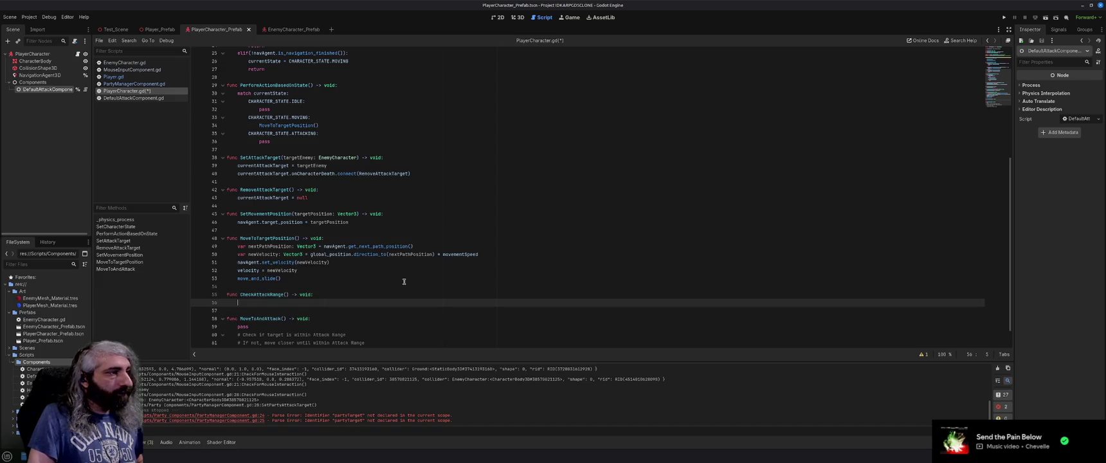
Step: Write defaultAttackComponent.attackRange as the function's first body line
text(defau)
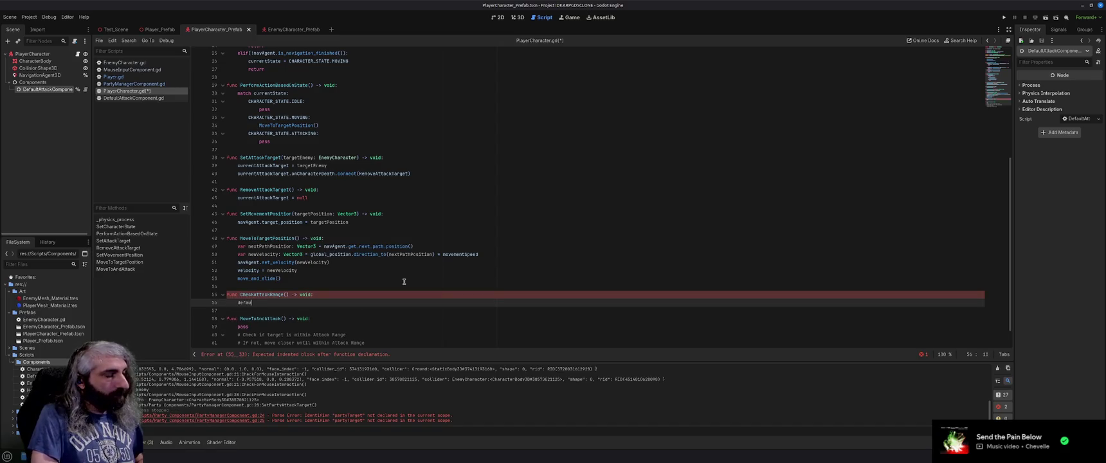
text(ltA)
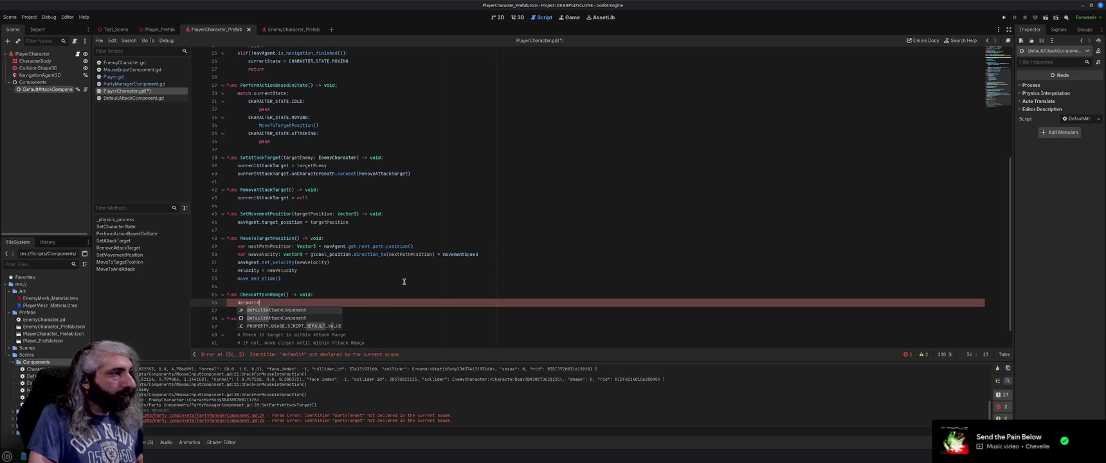
key(Return)
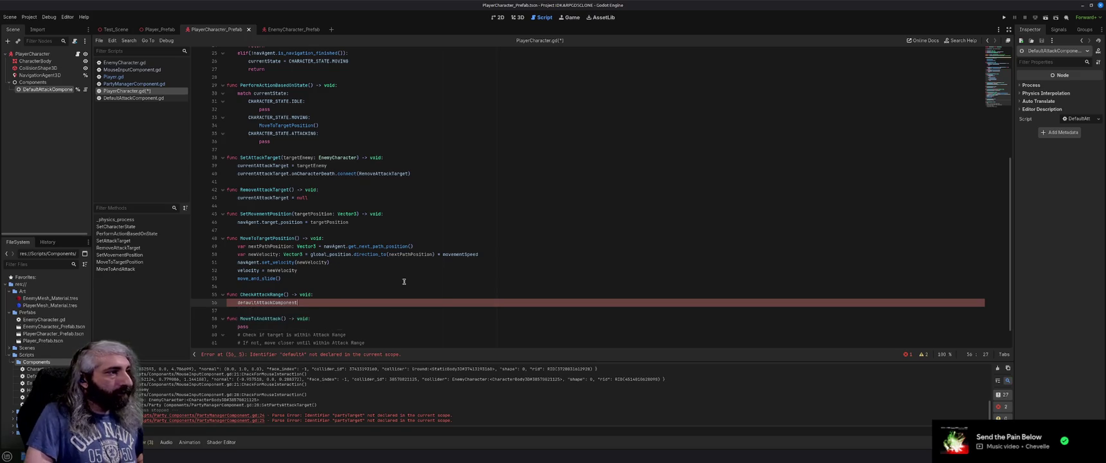
text(.)
text(att)
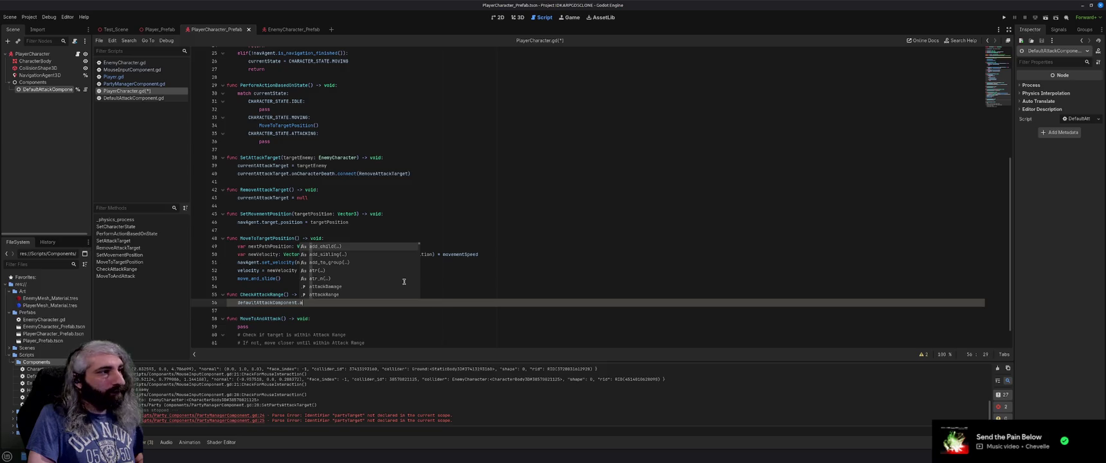
key(Down)
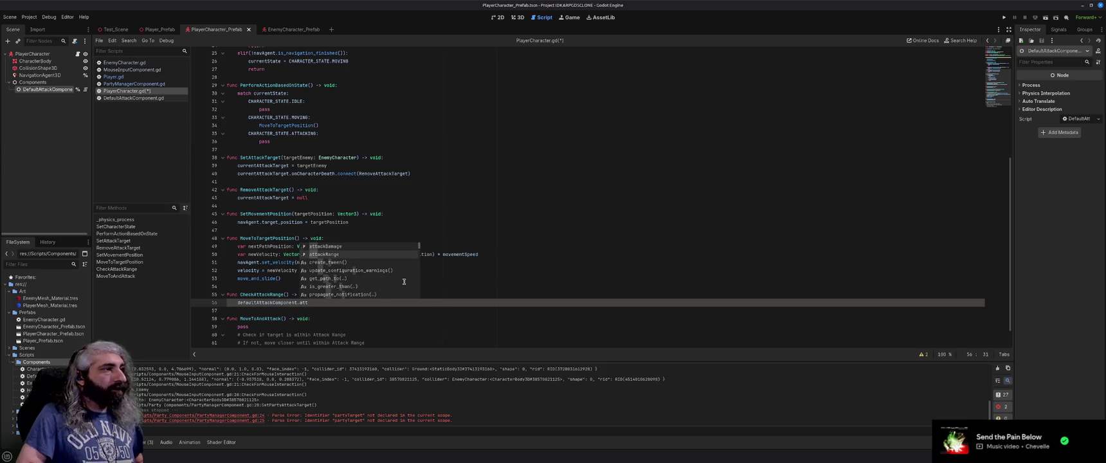
key(Return)
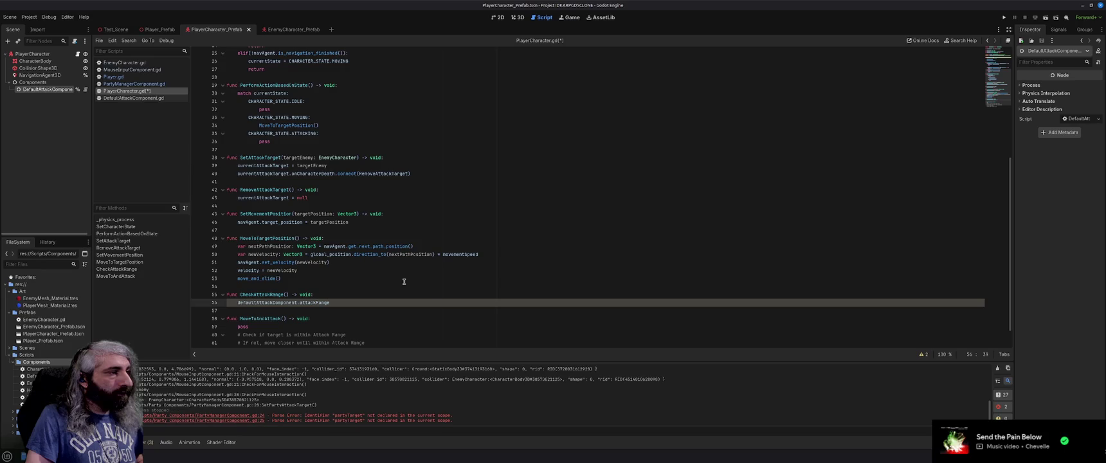
key(Return)
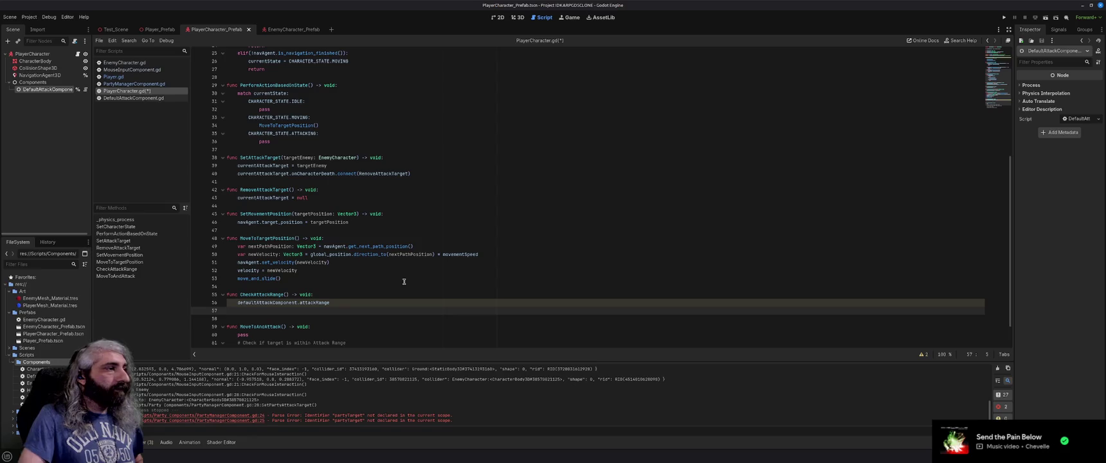
Step: Start a CheckAttackRange line using currentAttackTarget.position
text(target)
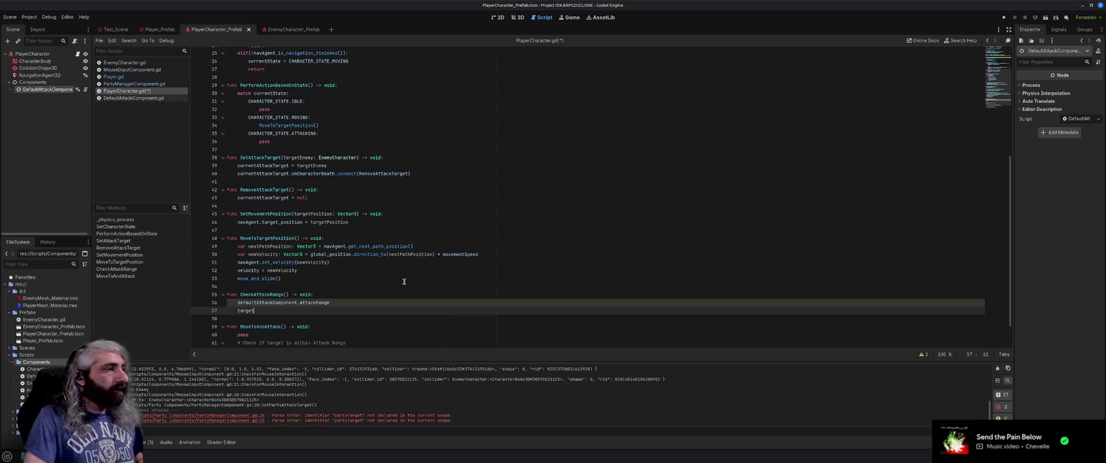
scroll(404, 281, up, 8)
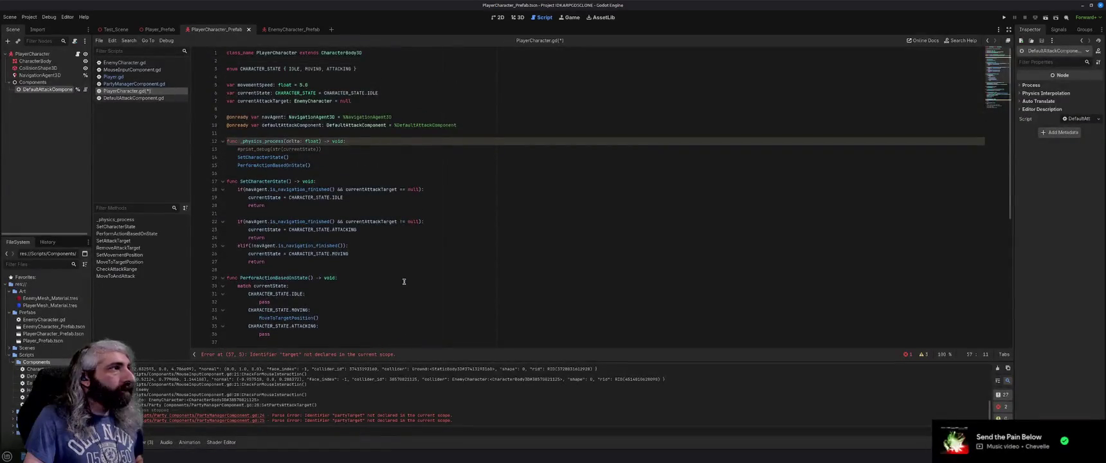
scroll(404, 281, down, 9)
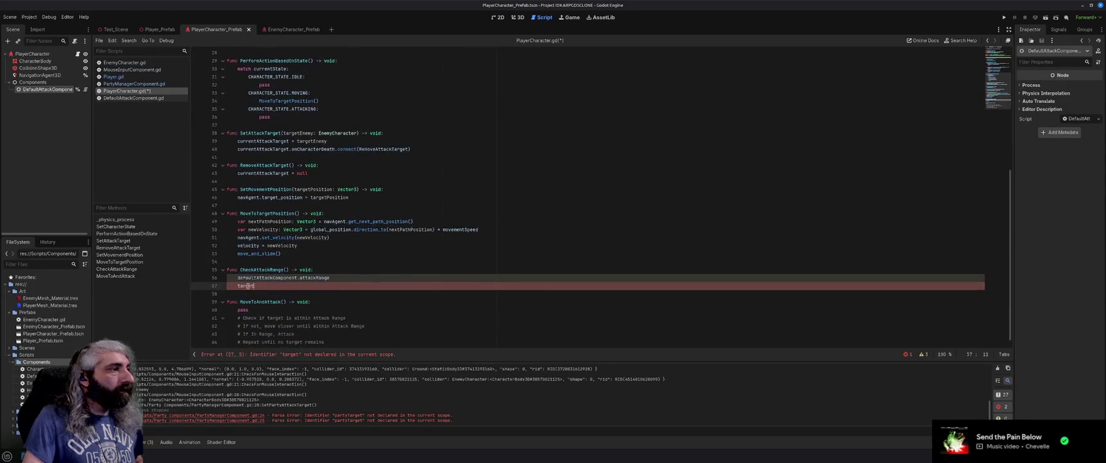
double_click(246, 286)
text(currentAt)
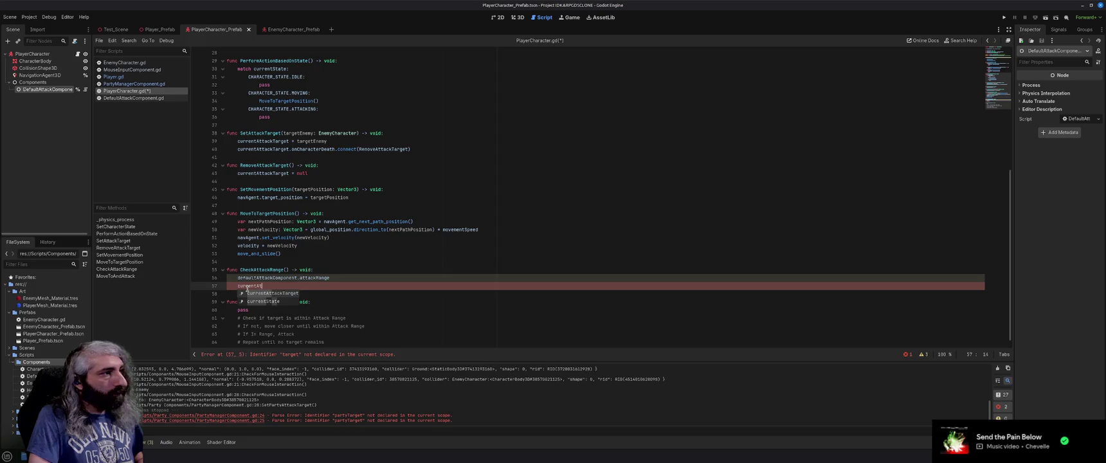
key(Return)
text(posi)
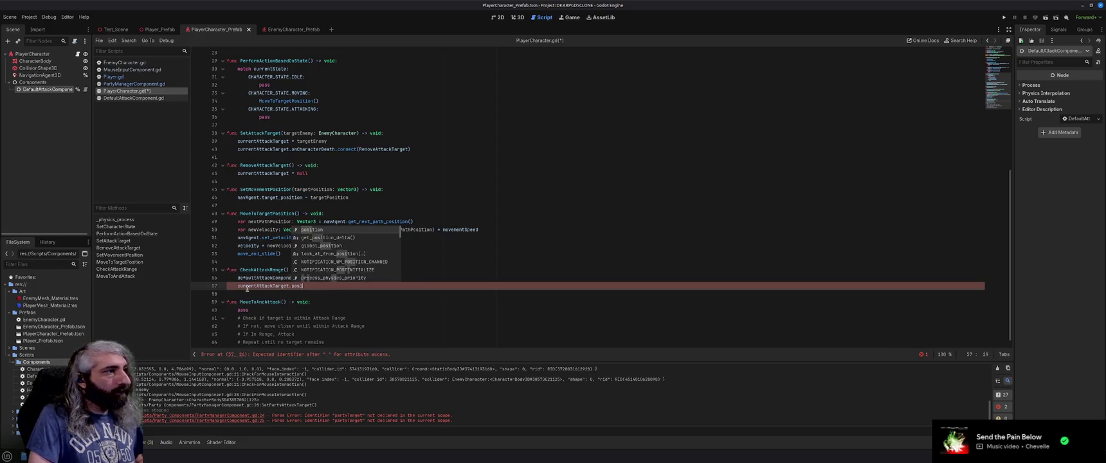
key(Return)
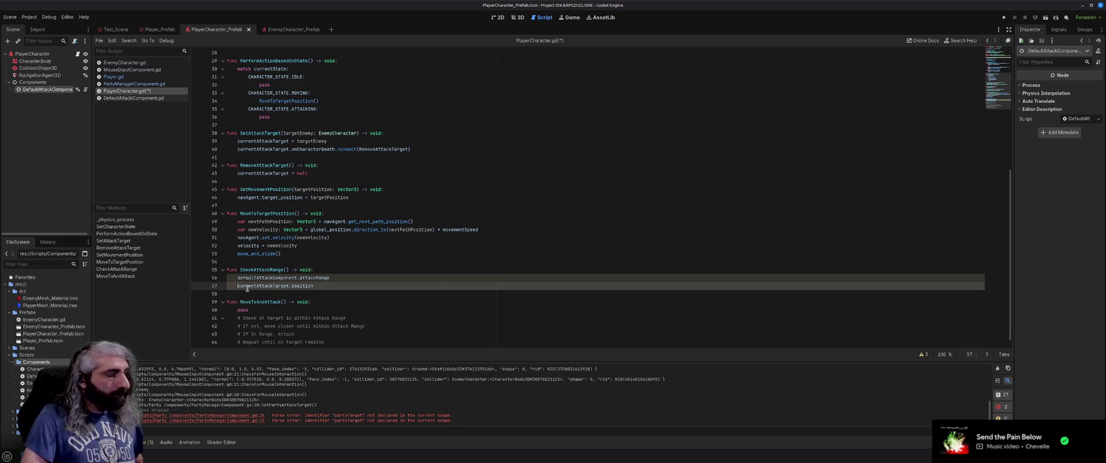
Step: Turn it into an if condition comparing position with <=, removing the standalone attackRange line
text(if)
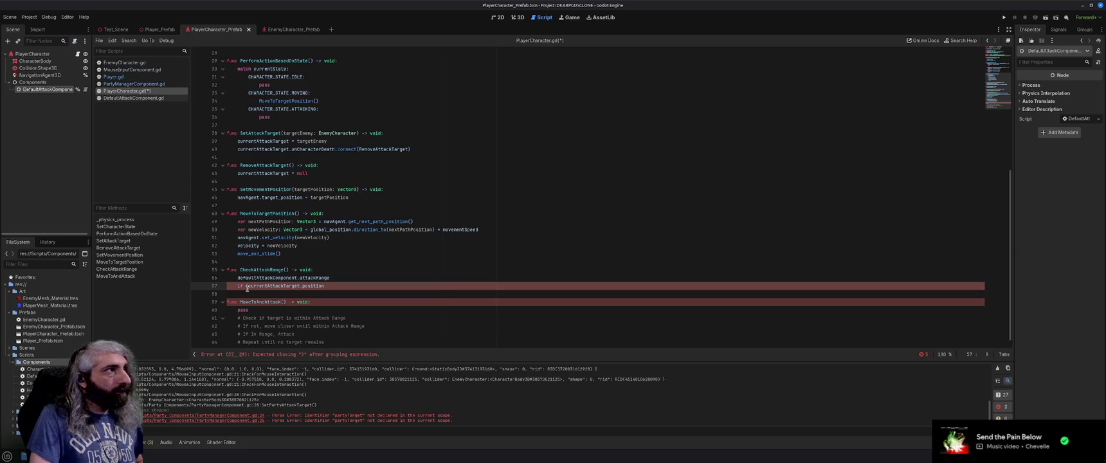
scroll(248, 288, up, 9)
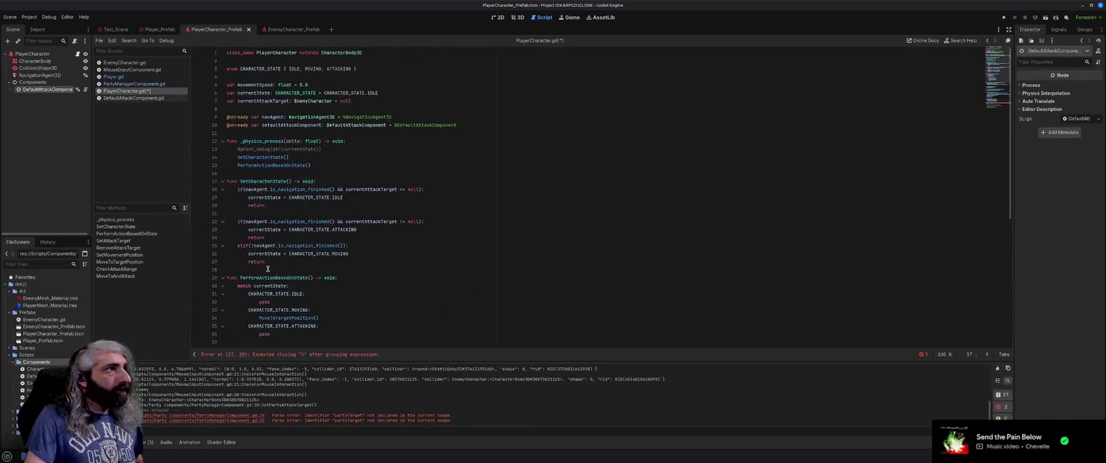
scroll(268, 269, down, 9)
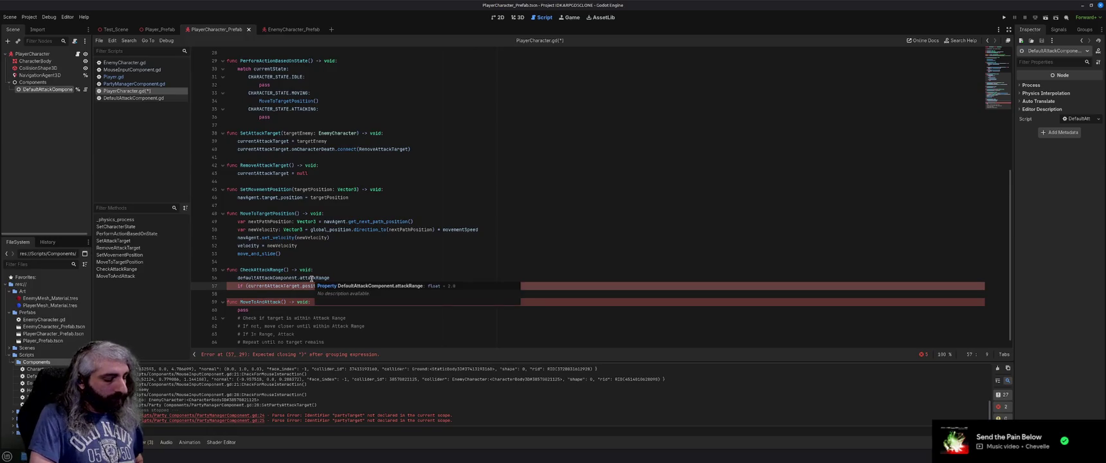
text(position)
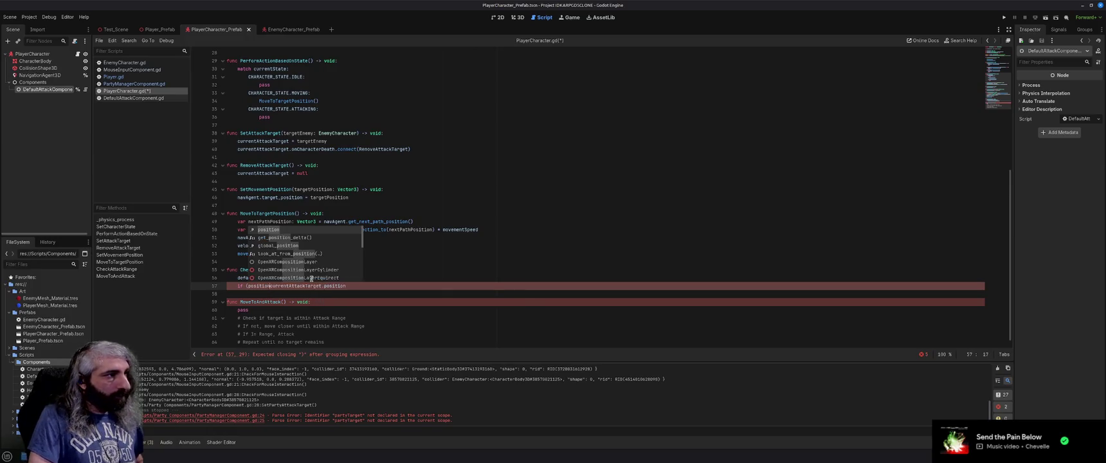
key(Escape)
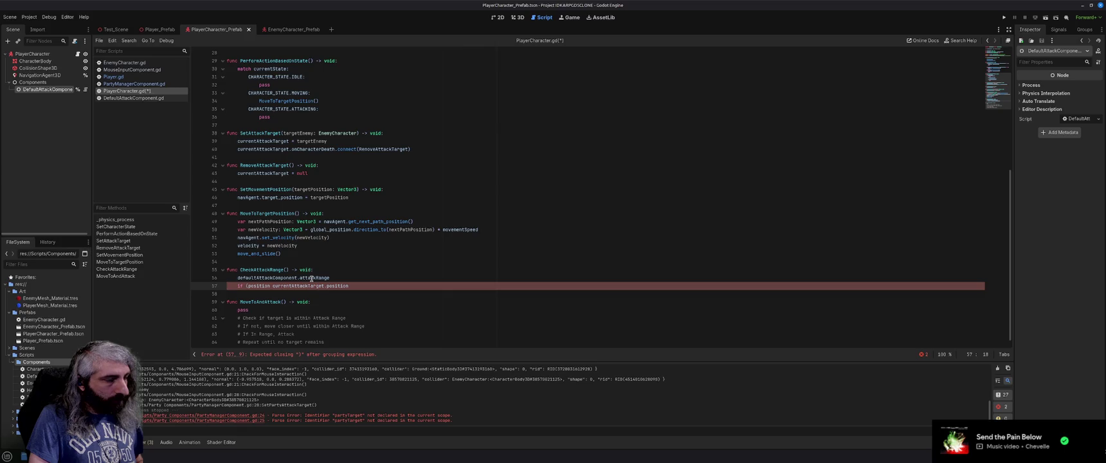
key(BackSpace)
key(BackSpace)
key(BackSpace)
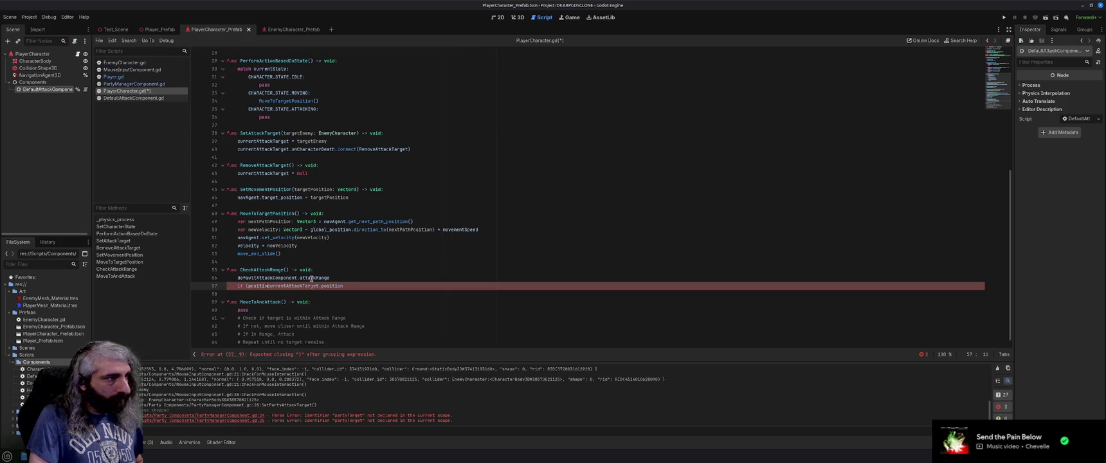
key(End)
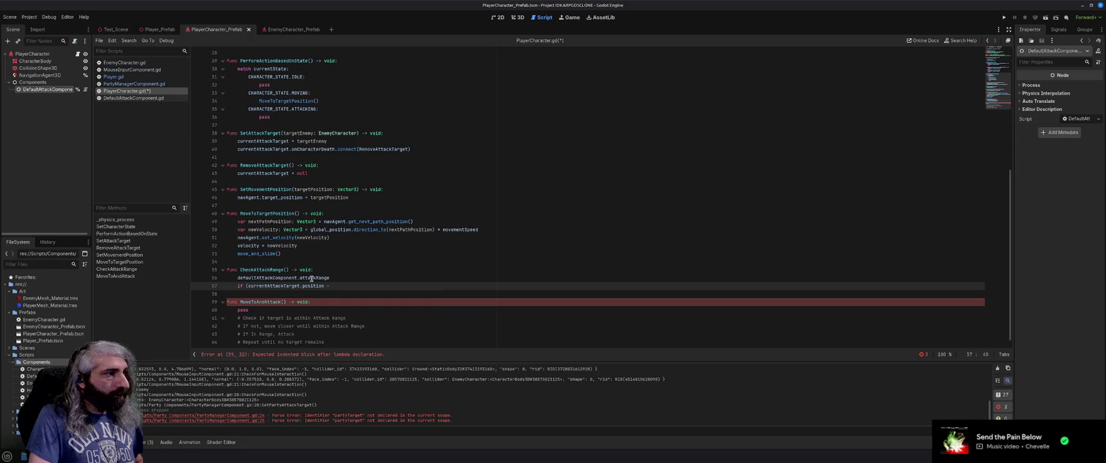
text(position)
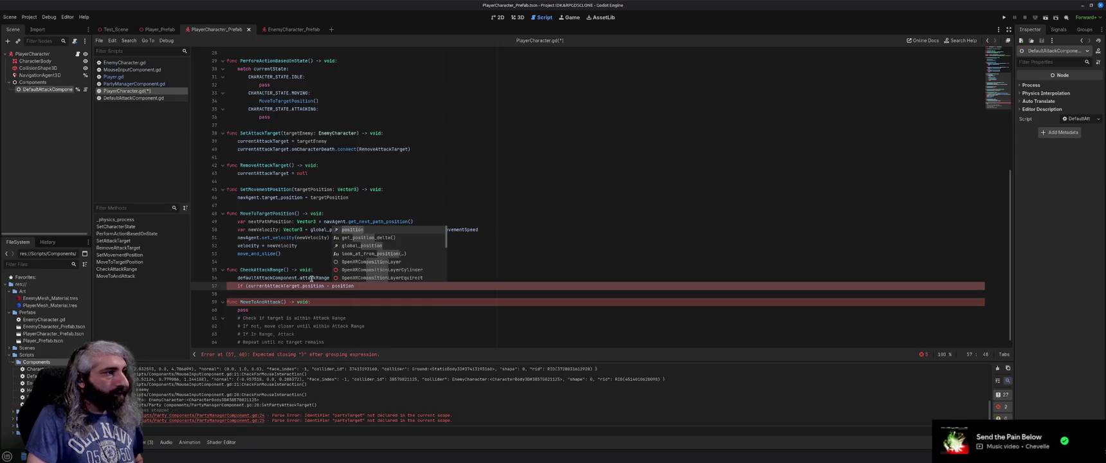
text( <=)
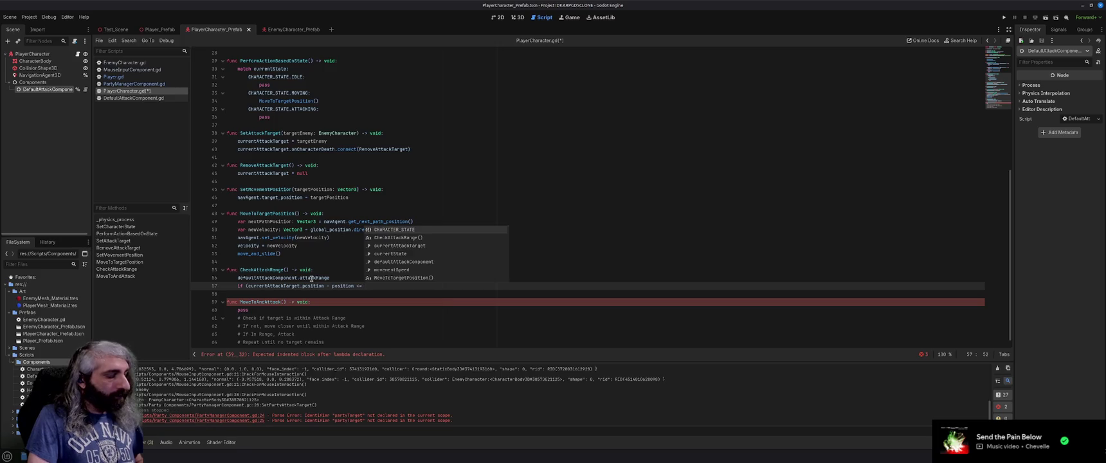
click(352, 280)
key(shift+Home)
key(ctrl+c)
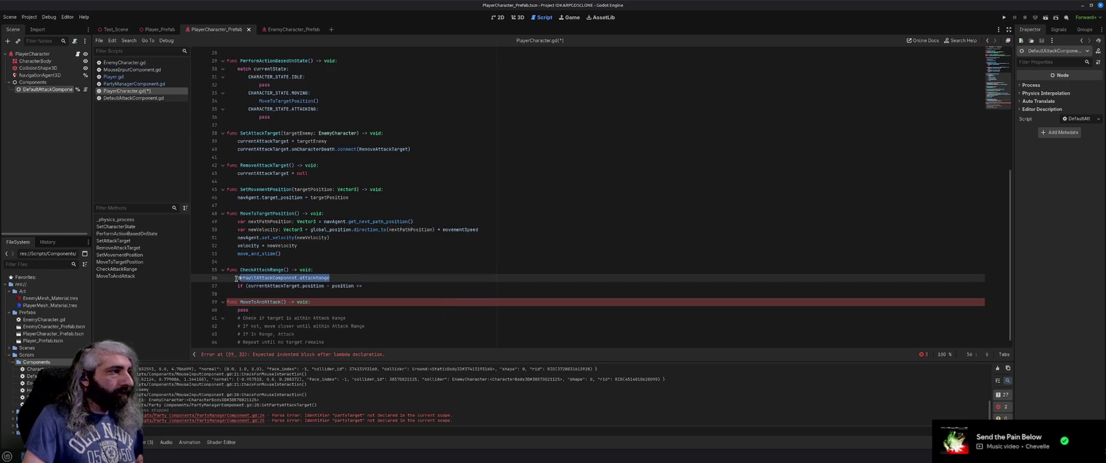
key(BackSpace)
Step: Complete the condition with attackRange, add print_debug("Target in range") beneath, and save
click(380, 284)
key(ctrl+v)
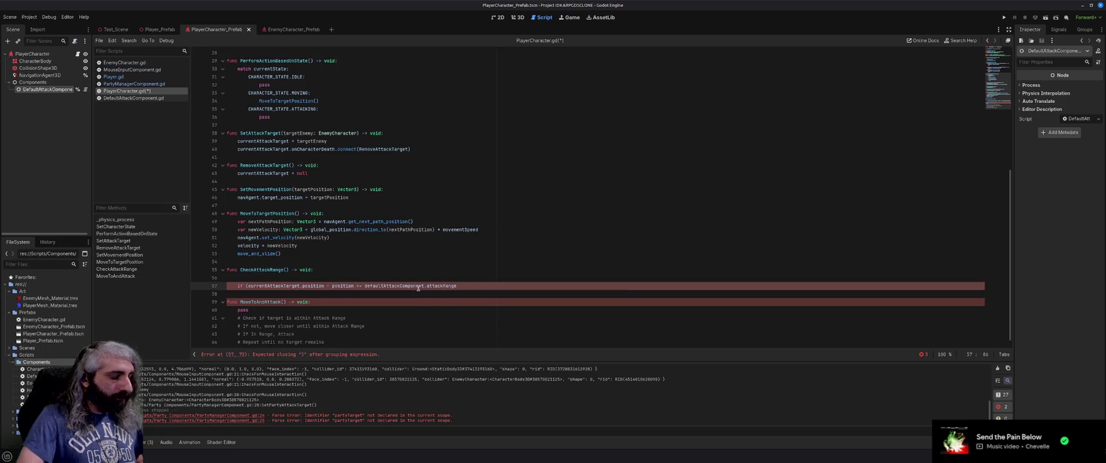
text())
key(Return)
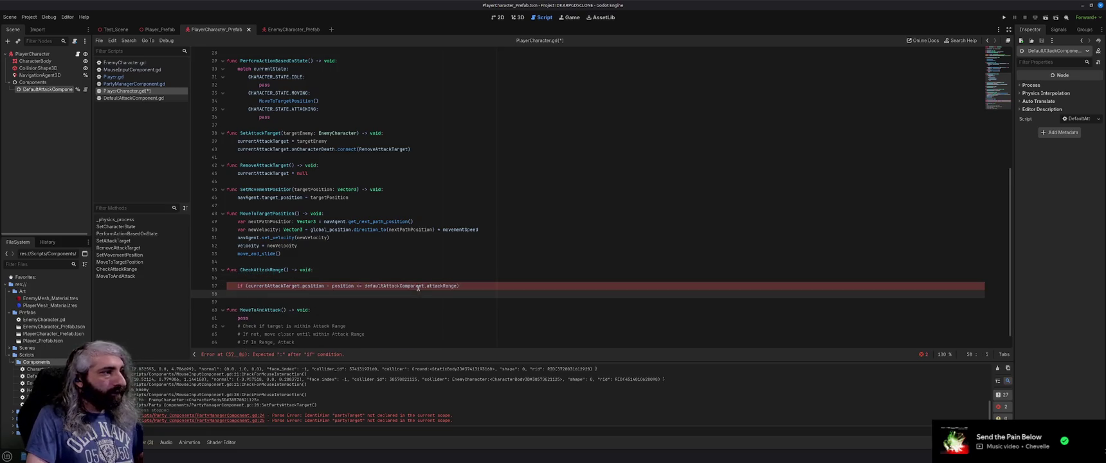
text(print)
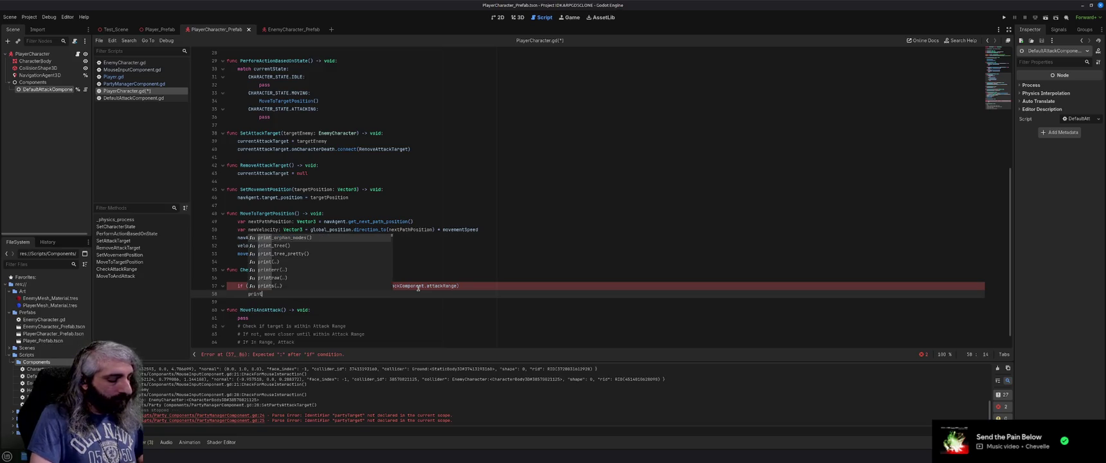
text(_debug)
key(Return)
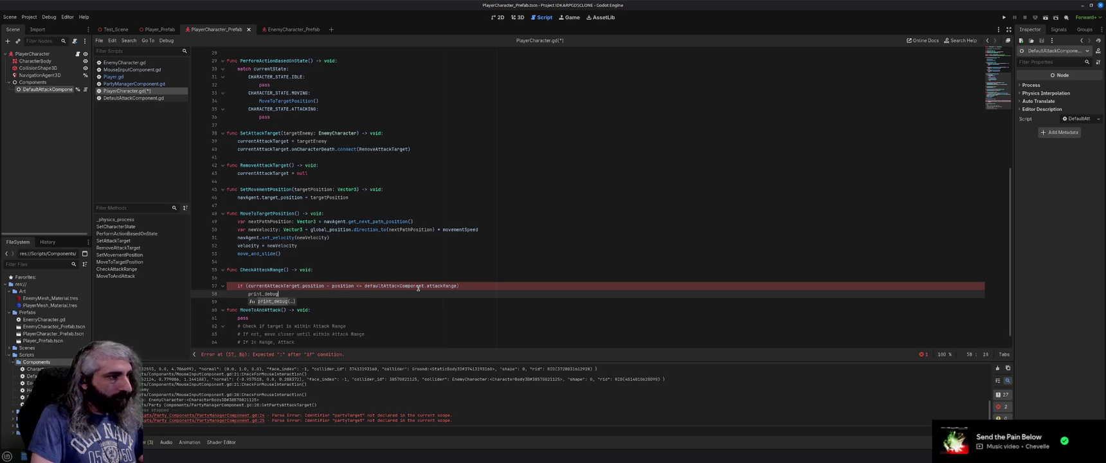
text(Tar)
text(get in range)
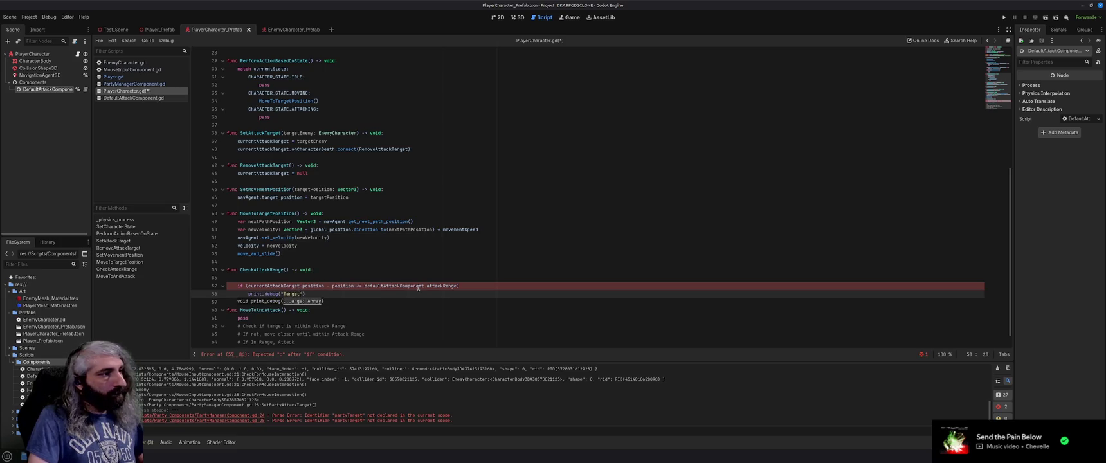
key(End)
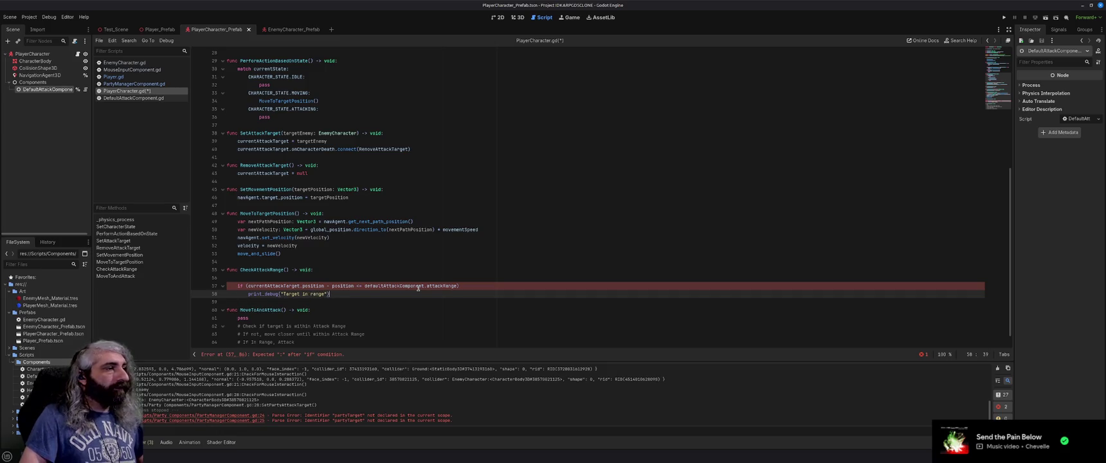
key(ctrl+s)
Step: End the condition with a colon and wrap the range in new Vector3(defaultAttackComponent.attackRange, 0)
click(471, 287)
text(:)
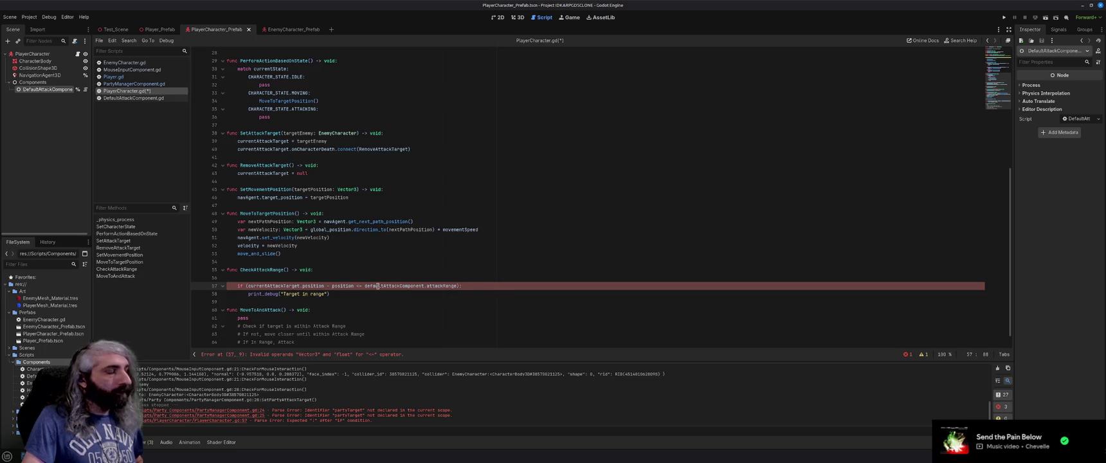
mouse_move(379, 287)
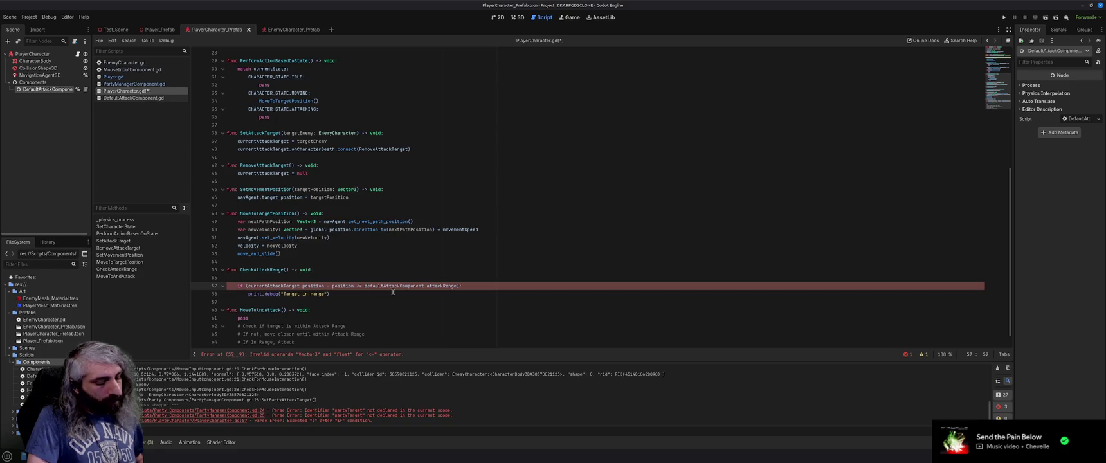
text(new Vector)
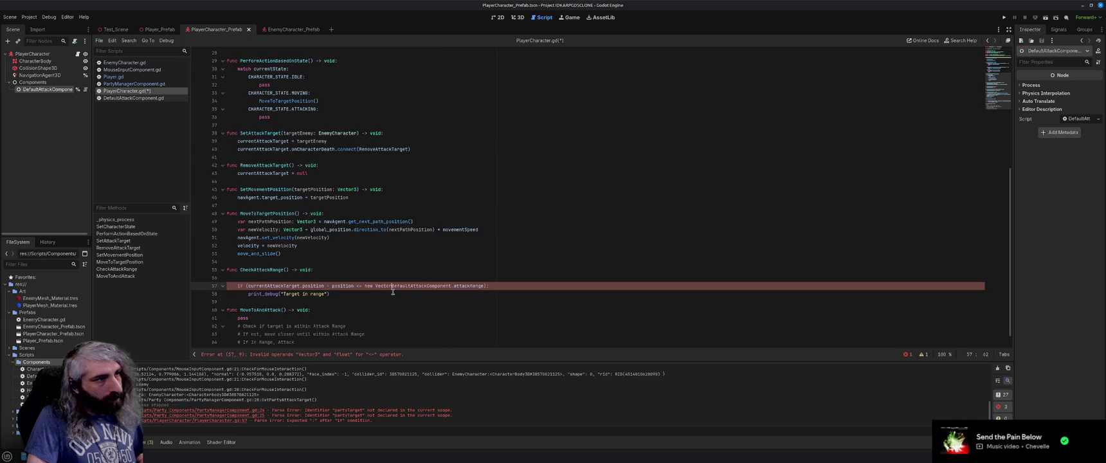
text(3( )
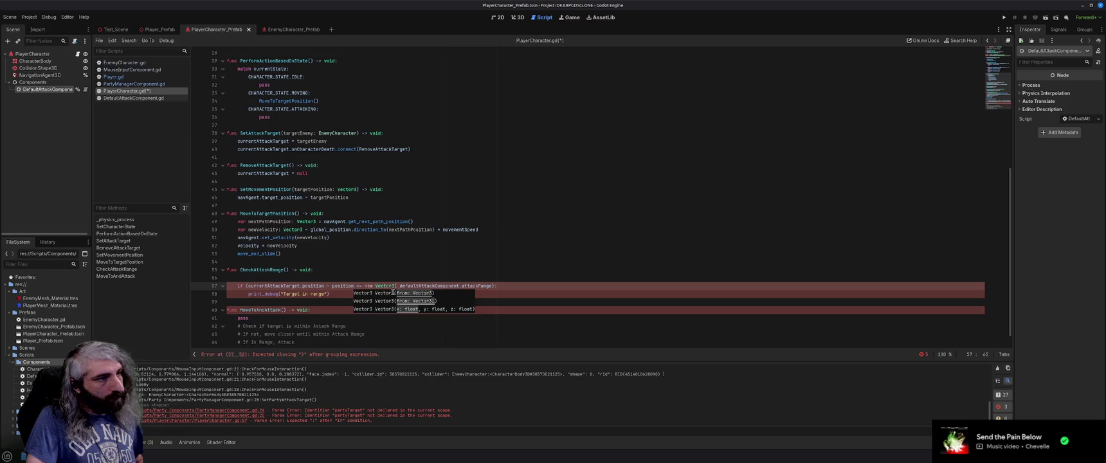
text(0,)
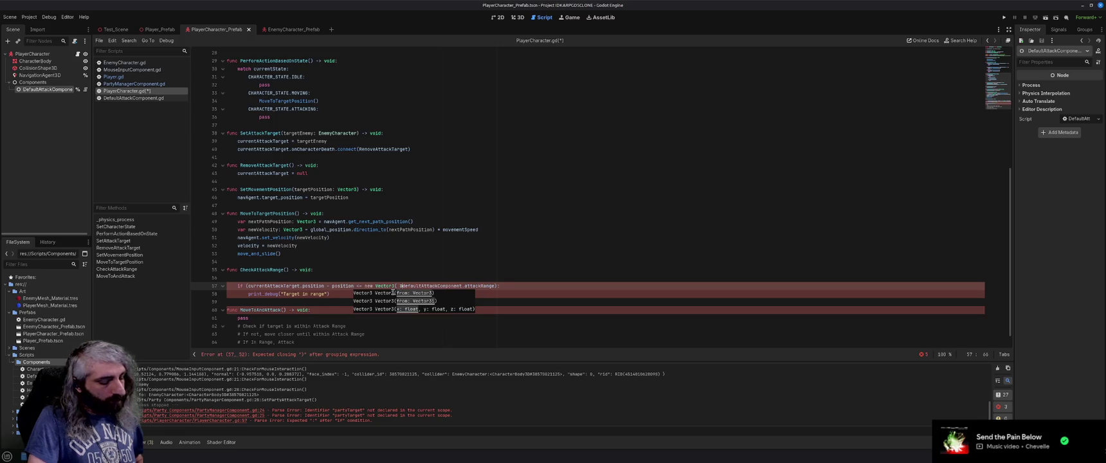
key(End)
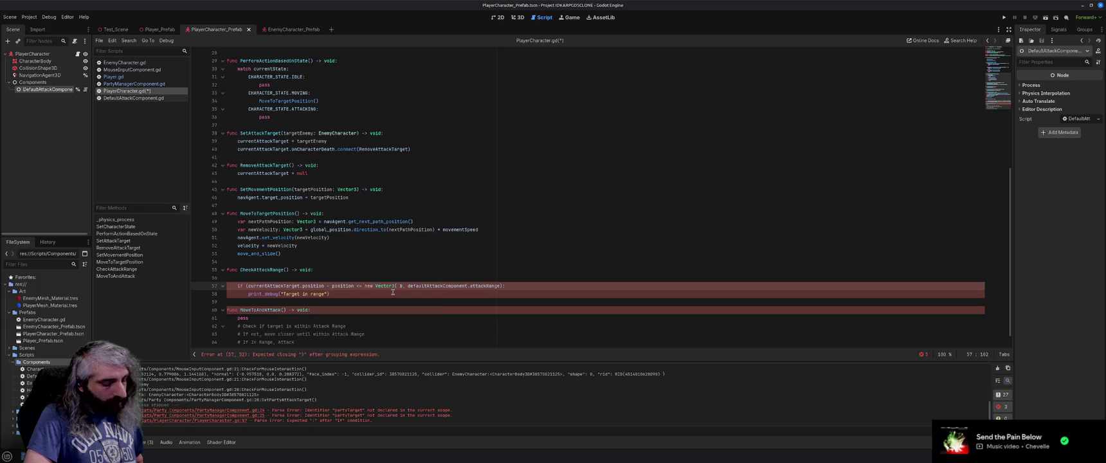
text(, 0)
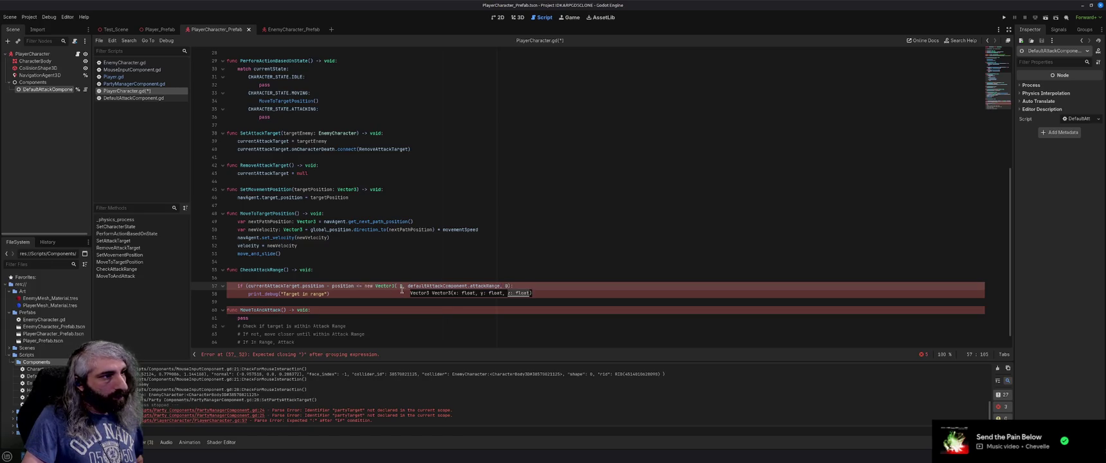
click(413, 288)
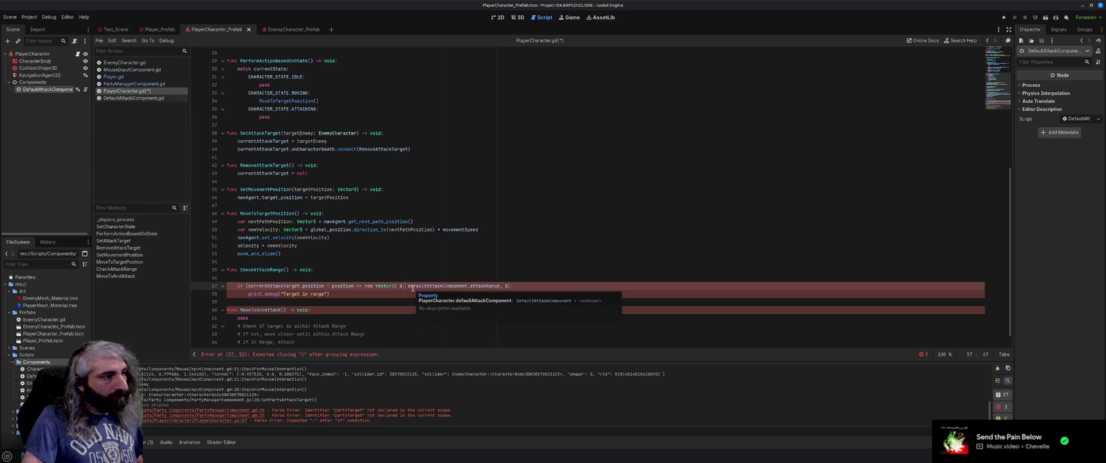
key(BackSpace)
key(BackSpace)
key(BackSpace)
key(Delete)
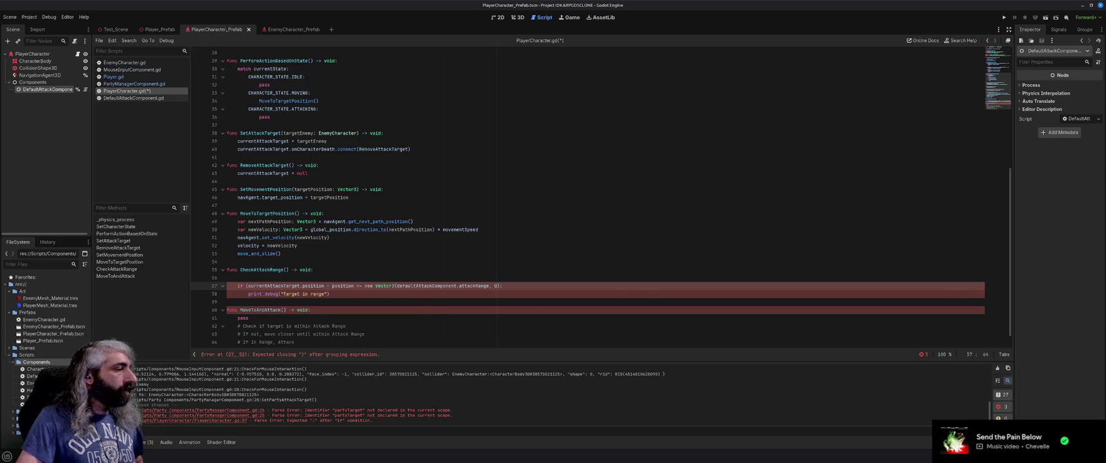
key(alt+Tab)
scroll(347, 174, up, 2)
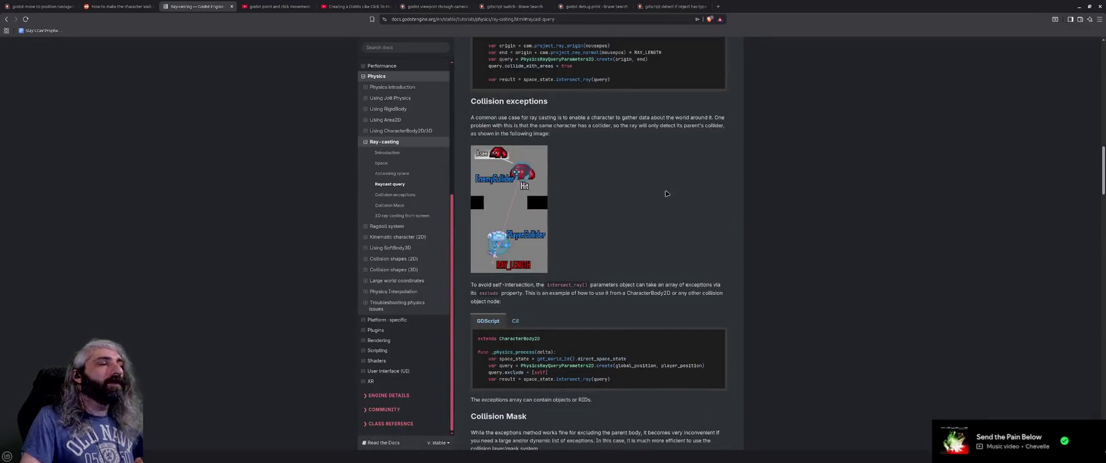
Step: Search Brave in a new tab for 'gdscript check if target is in range' and read the full AI answer
click(720, 6)
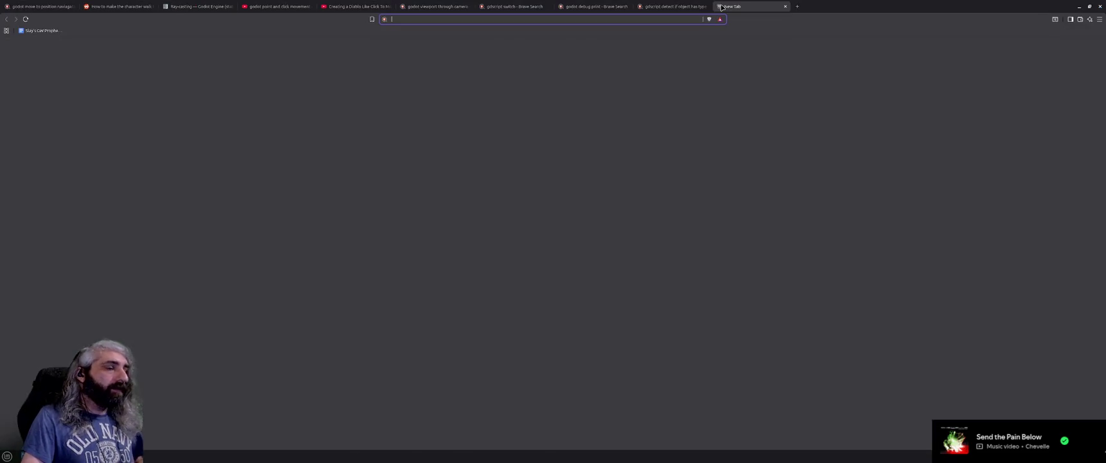
text(gdscript chec)
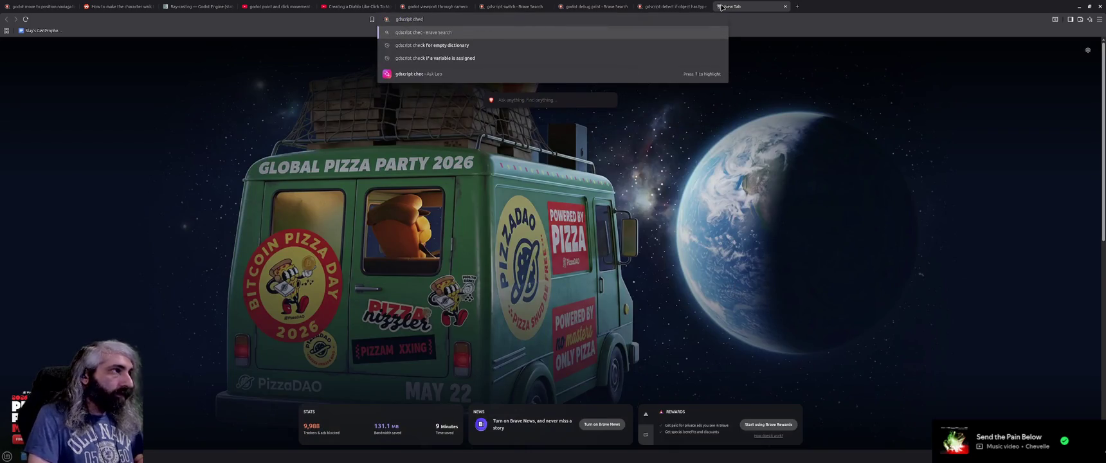
text(k if target is in range)
key(Return)
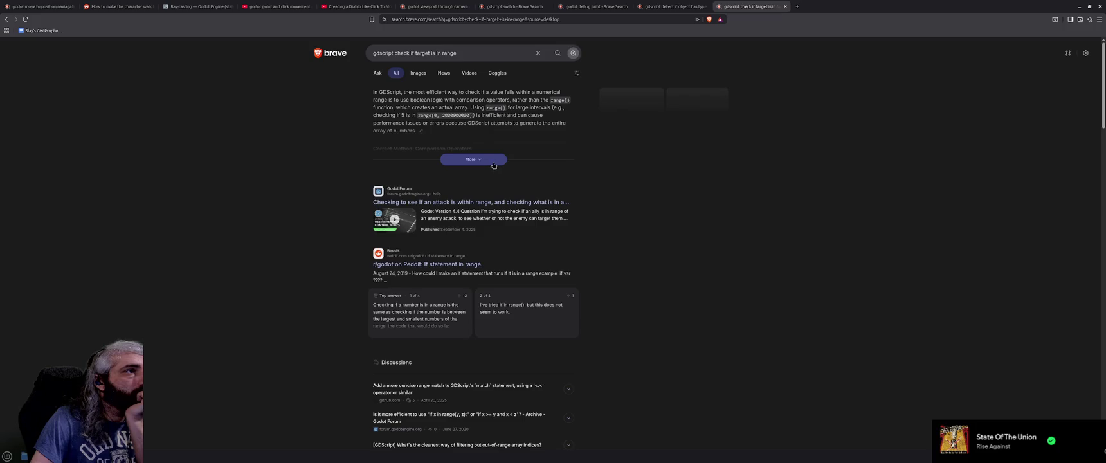
click(493, 163)
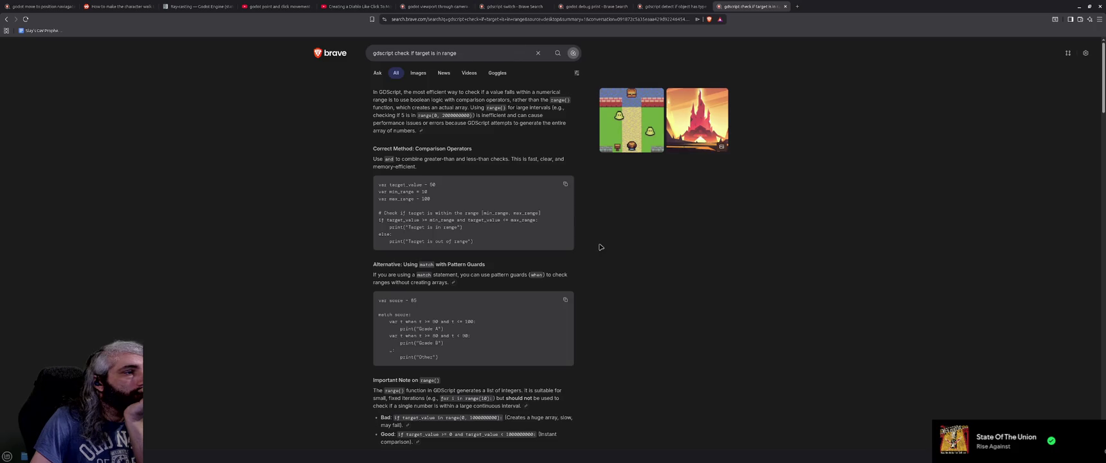
scroll(600, 247, down, 1)
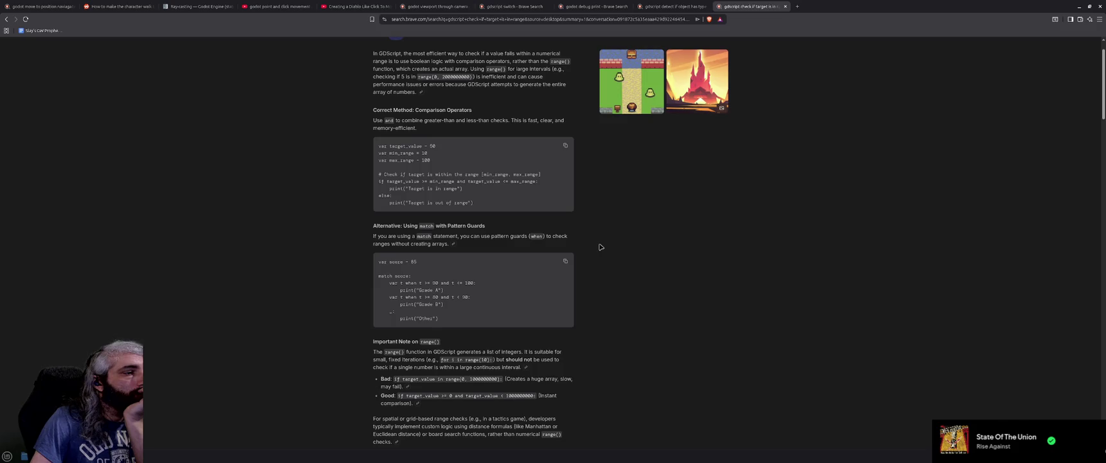
scroll(600, 247, down, 10)
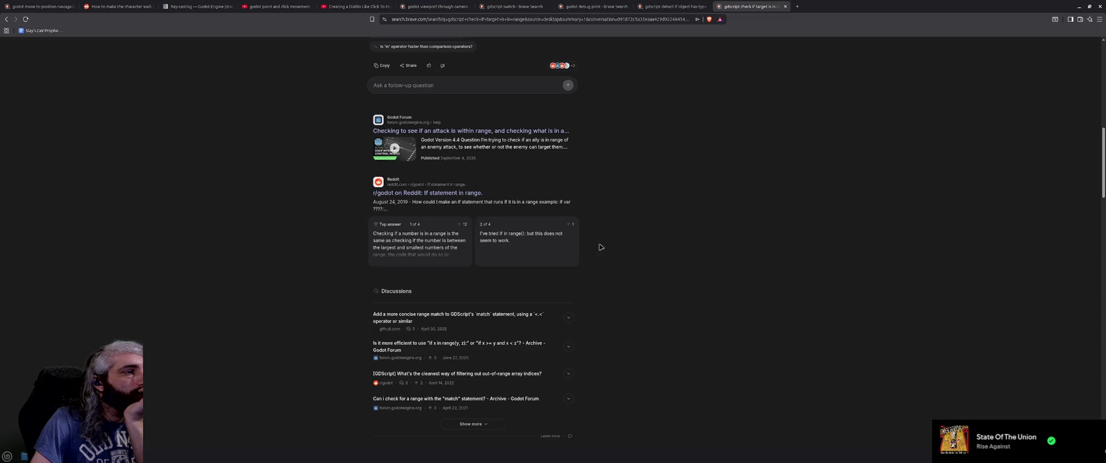
scroll(600, 247, up, 10)
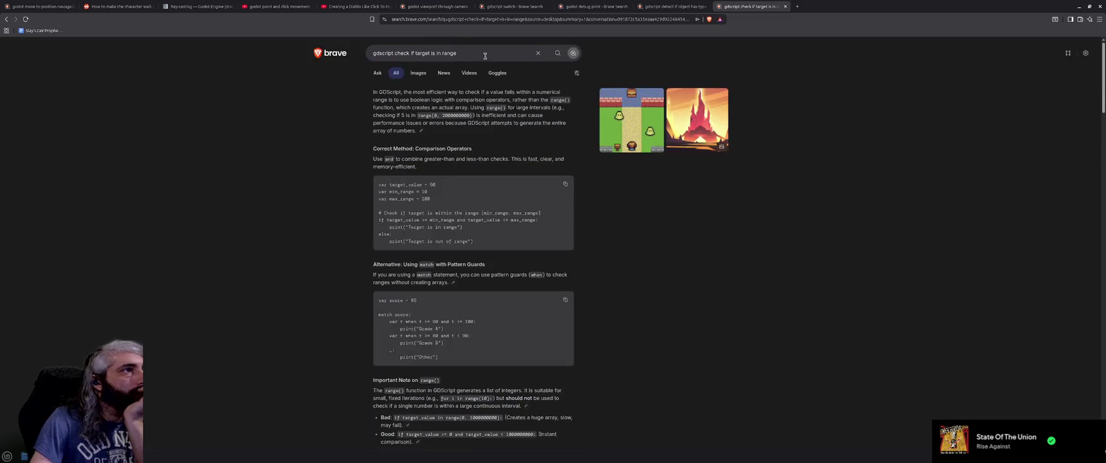
Step: Add '3d' to the query and open the Godot Forum attack-range thread
click(485, 56)
text(3d)
key(Return)
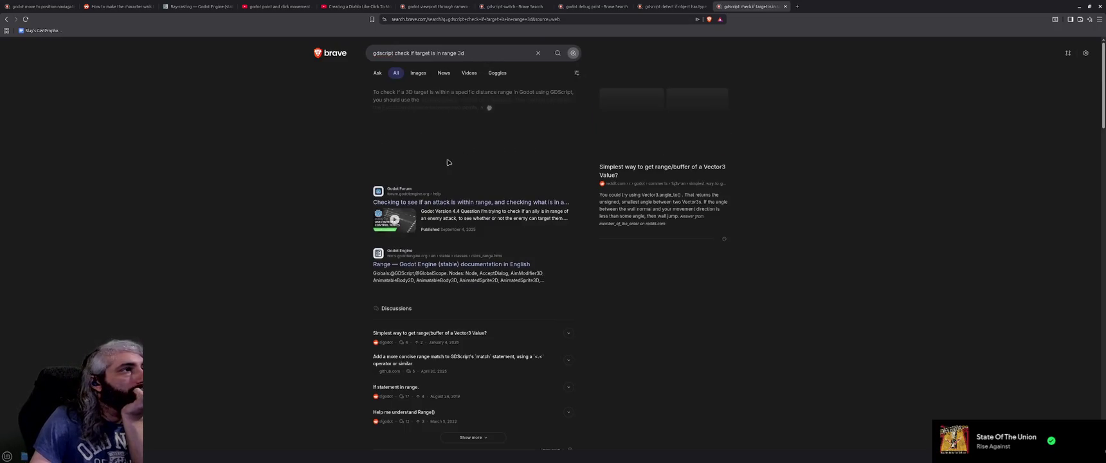
click(450, 203)
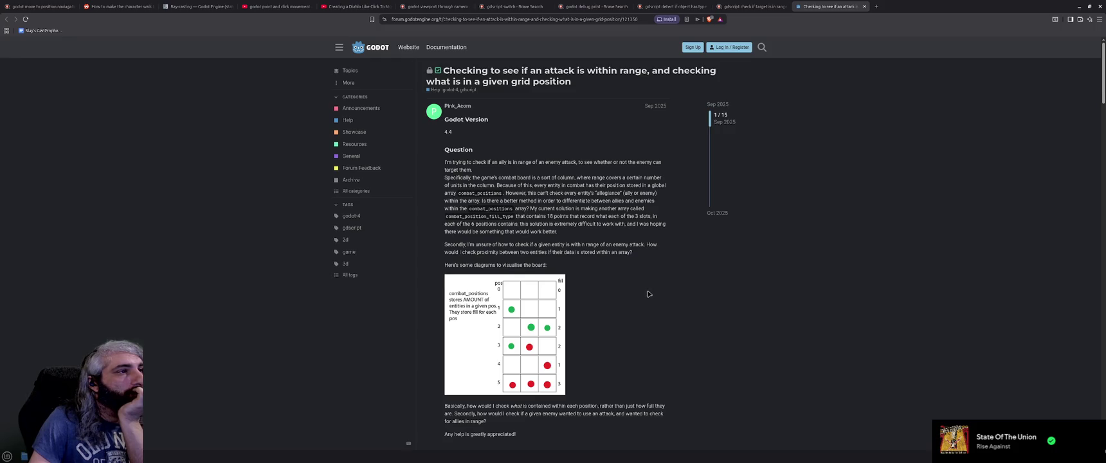
Step: Read the replies in the Godot Forum attack-range thread, then go back to the Brave search results
scroll(648, 294, down, 4)
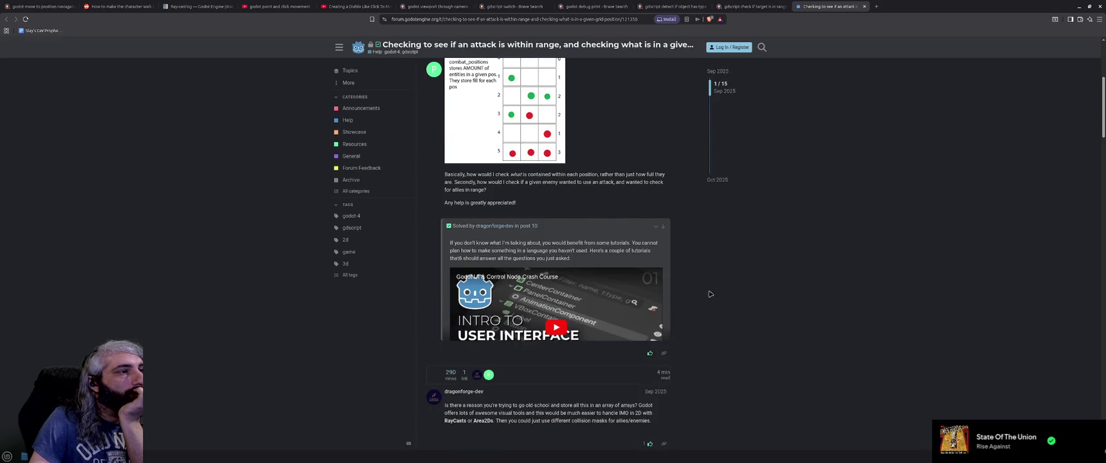
scroll(710, 294, down, 2)
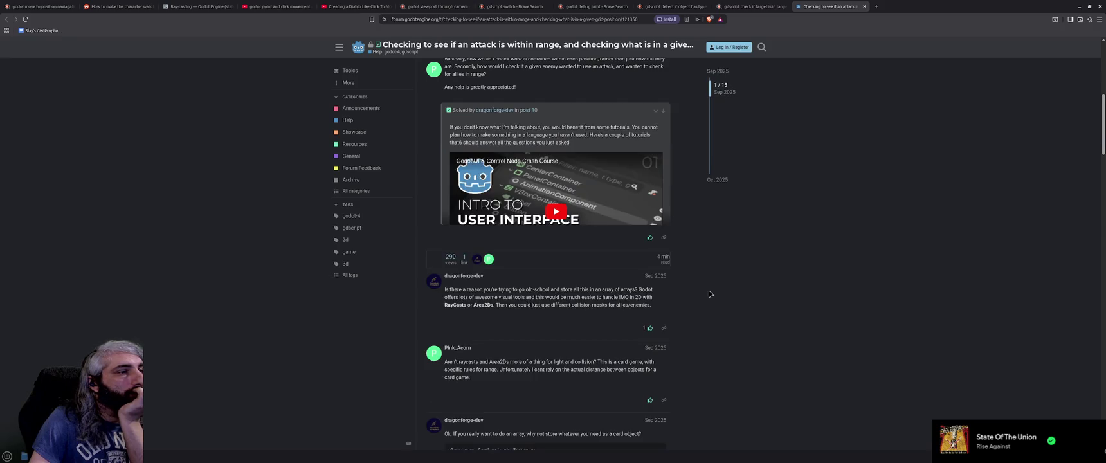
key(ctrl+shift+Tab)
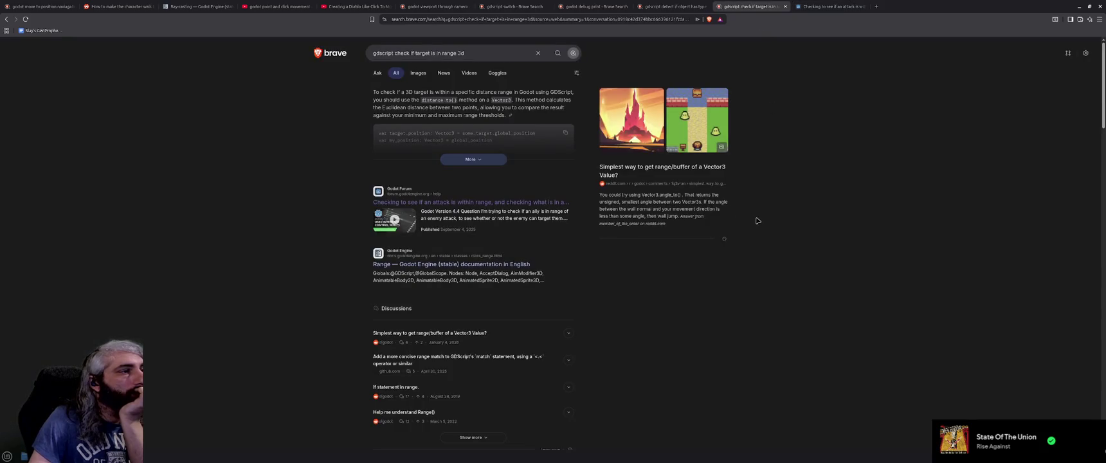
Step: Skim the Brave results for 'gdscript check if target is in range 3d', then return to Godot
scroll(670, 308, down, 4)
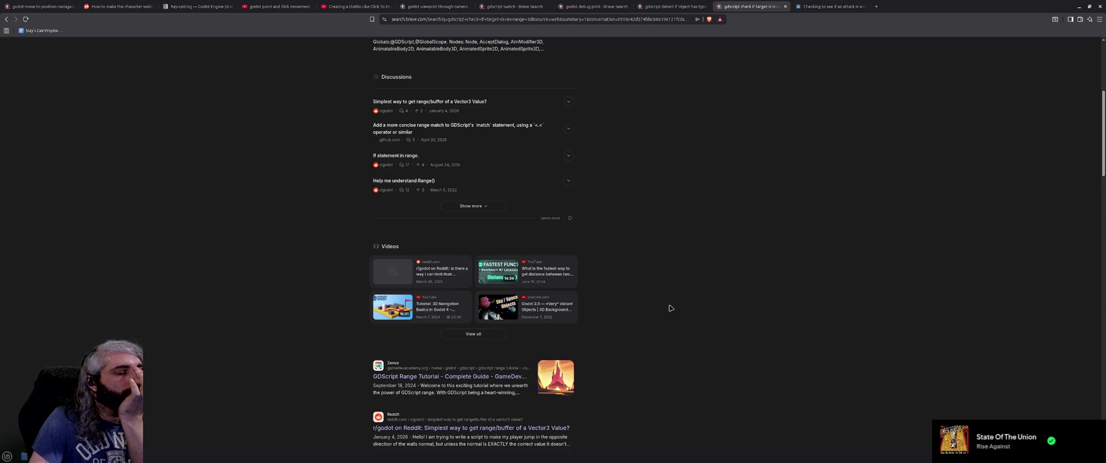
key(alt+Tab)
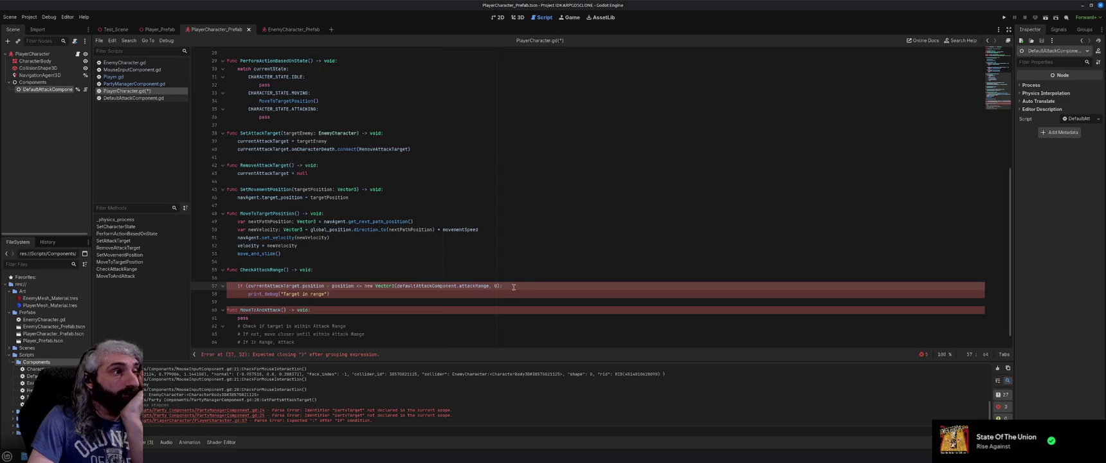
Step: Delete the broken if-condition lines in CheckAttackRange so the function holds only pass
drag(514, 287, 355, 287)
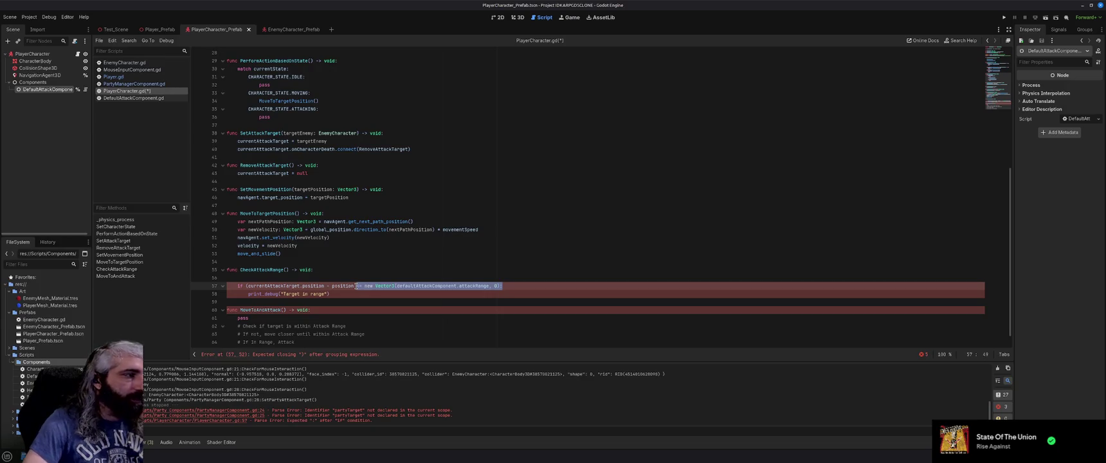
key(BackSpace)
key(BackSpace)
key(BackSpace)
key(BackSpace)
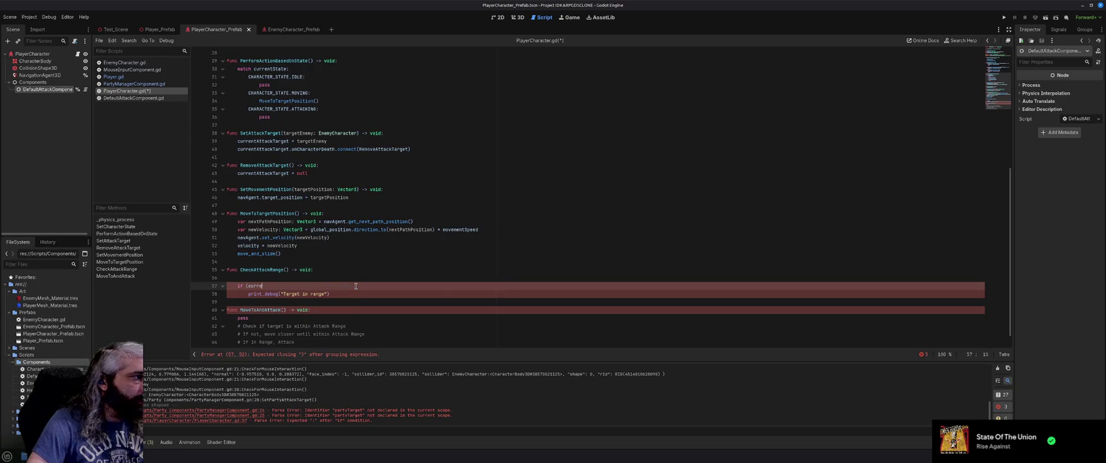
drag(330, 294, 224, 281)
key(BackSpace)
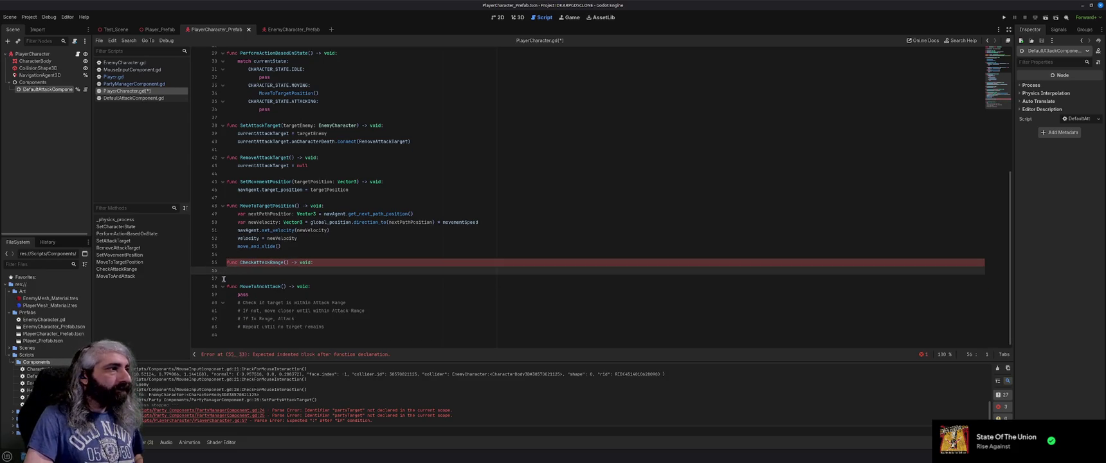
text(pass)
click(359, 278)
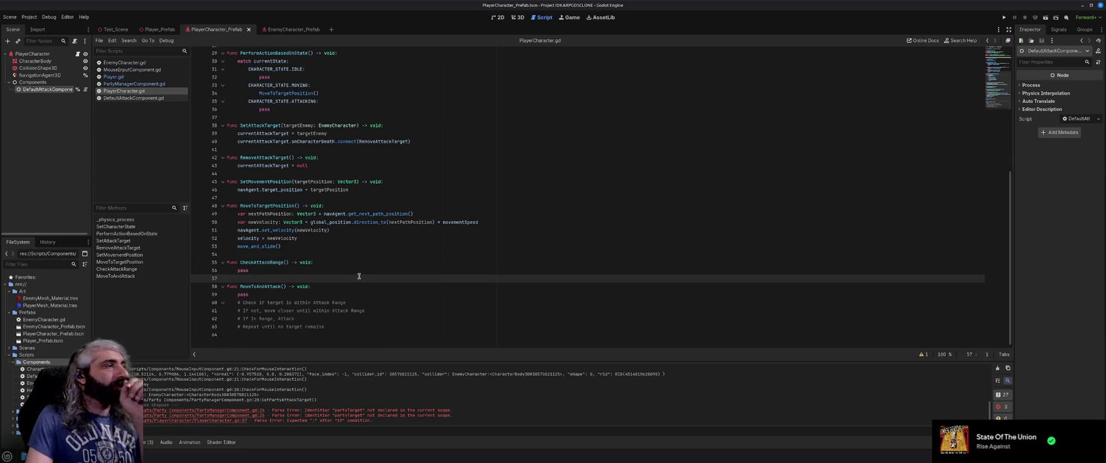
scroll(359, 276, up, 3)
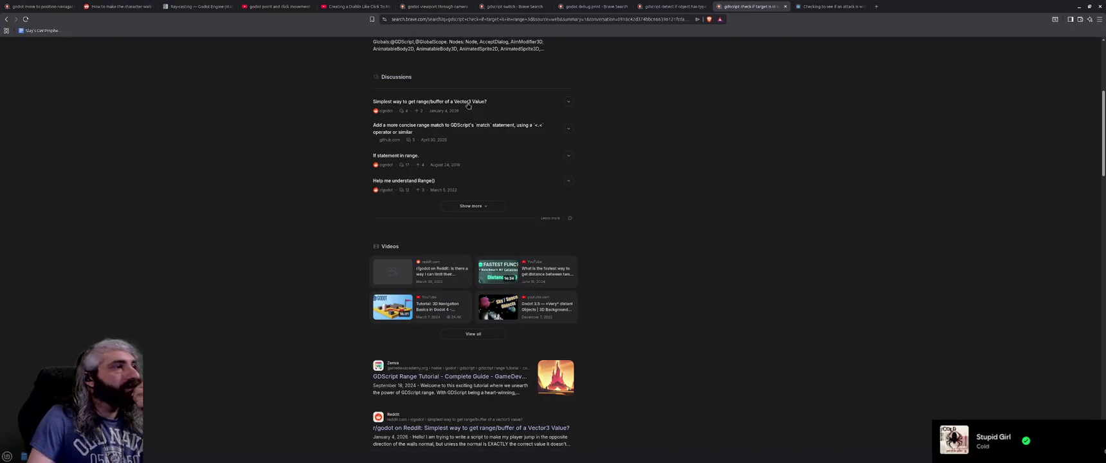
Step: Search Brave for 'gdscript calculate distance between two 3d points'
scroll(579, 128, up, 5)
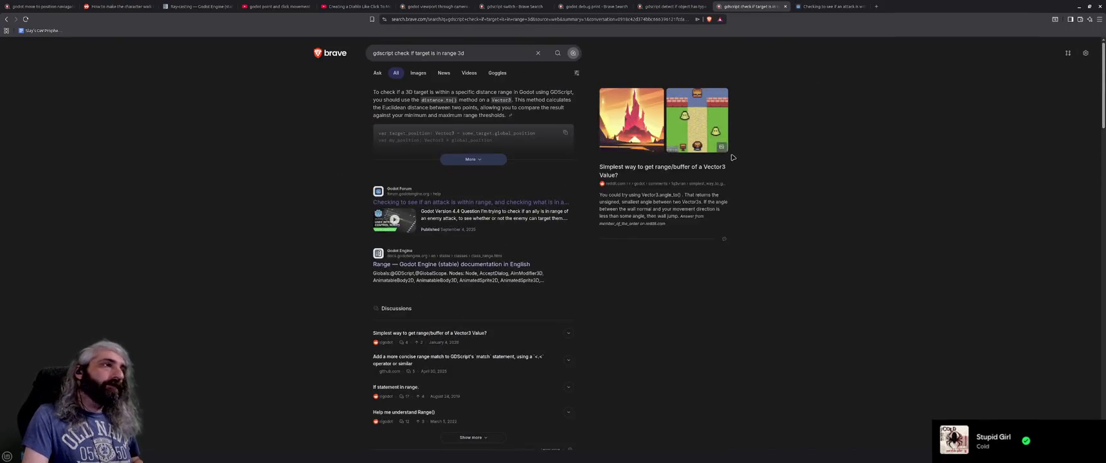
drag(488, 53, 393, 51)
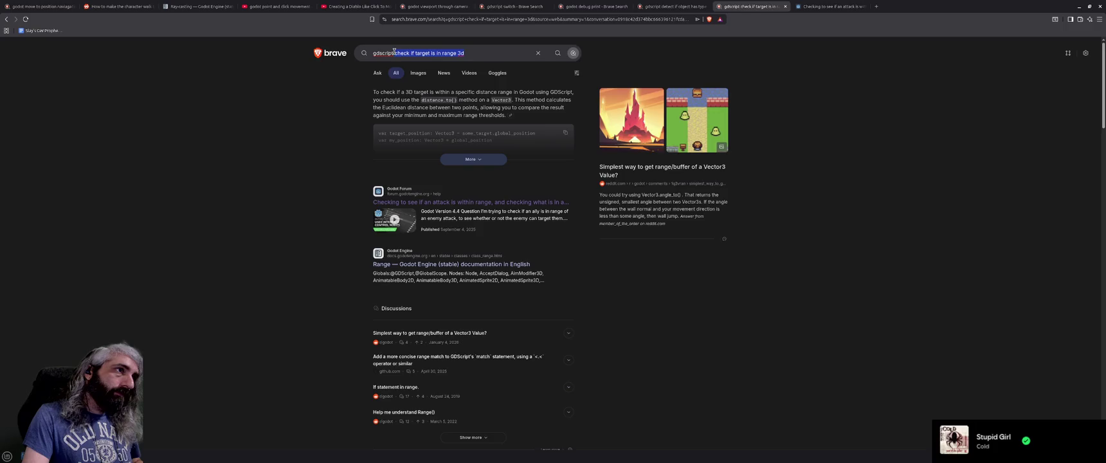
text(calculate d)
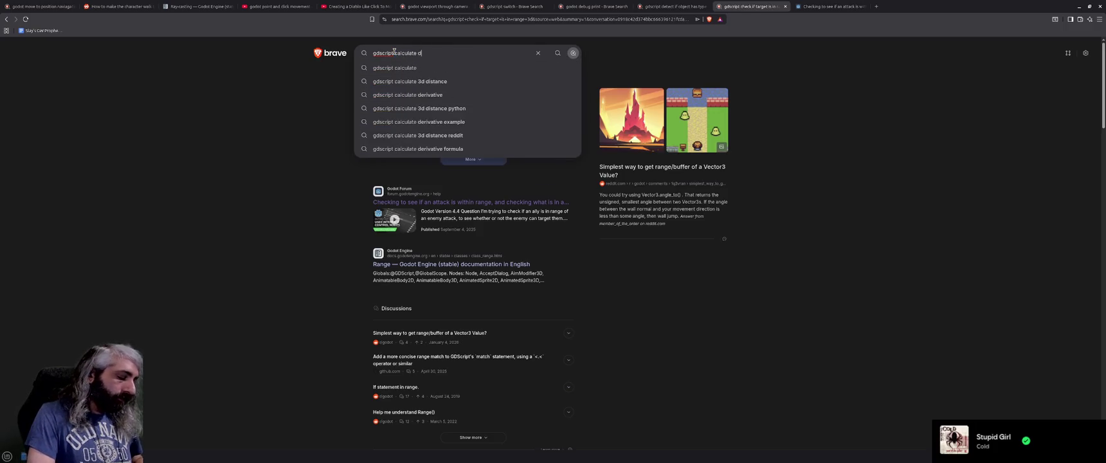
text(istance )
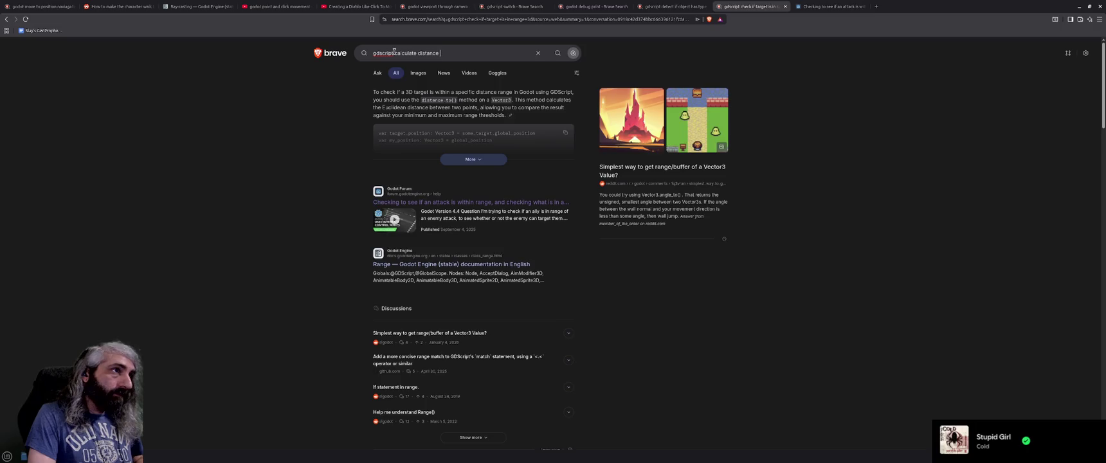
text(between)
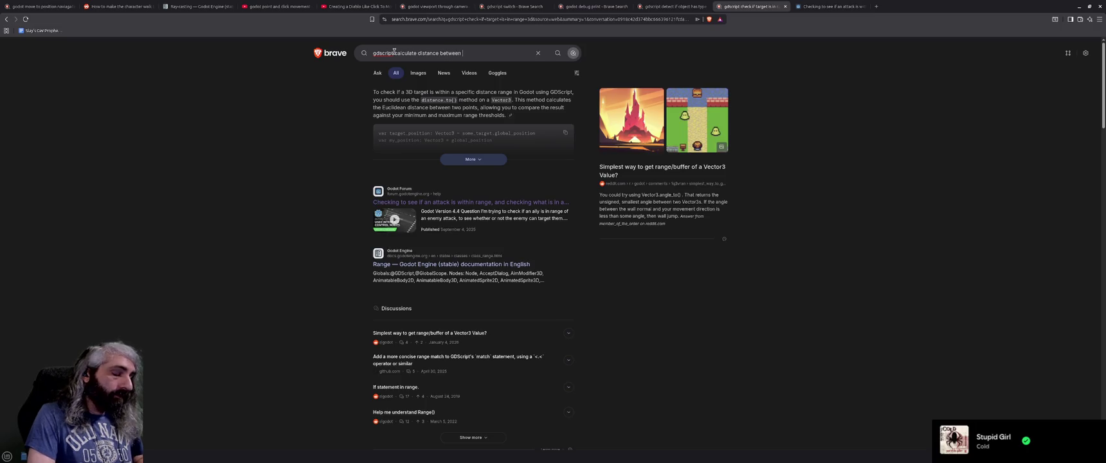
text( two 3d points)
key(Return)
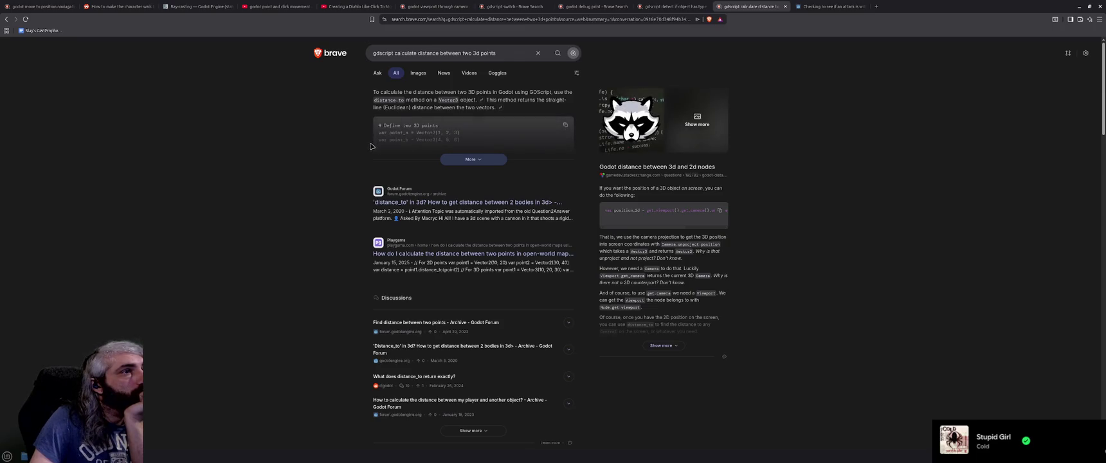
Step: Expand the AI answer, copy its distance_to example code, and minimize the browser
click(457, 159)
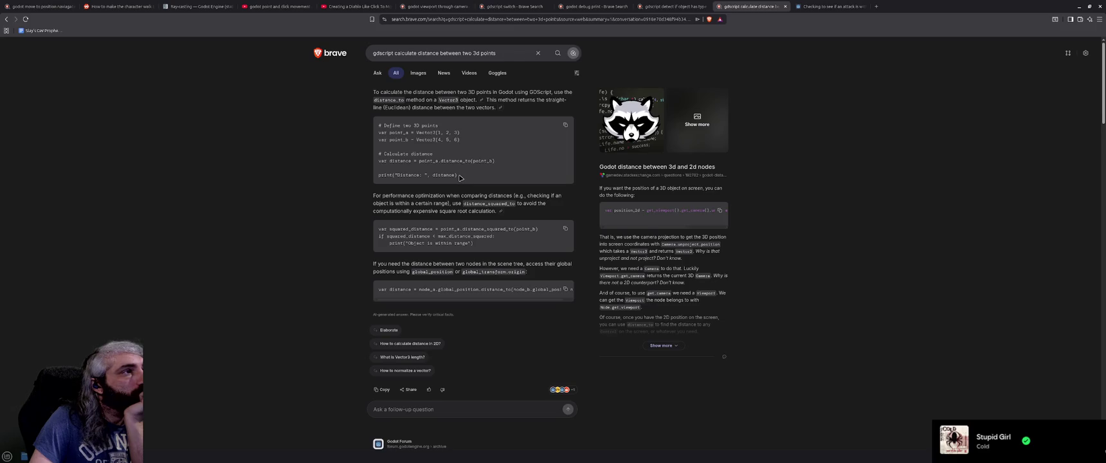
drag(459, 177, 377, 136)
key(ctrl+c)
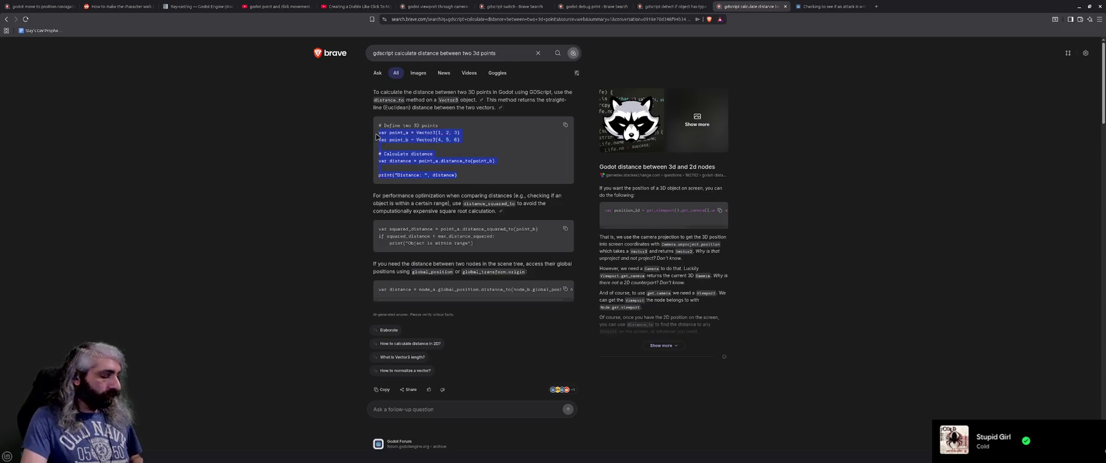
click(1080, 6)
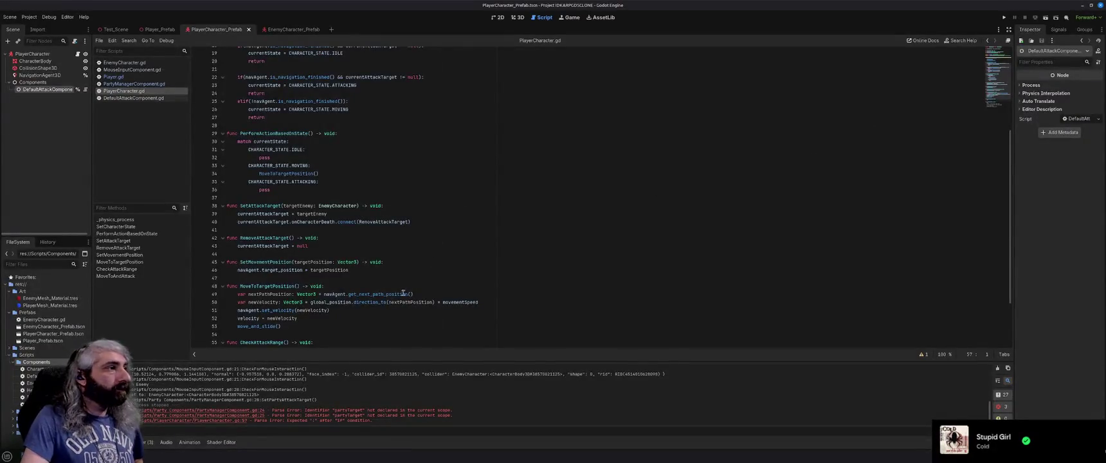
Step: Paste the point_a/point_b distance example under the CheckAttackRange header and indent the point_b line
click(433, 263)
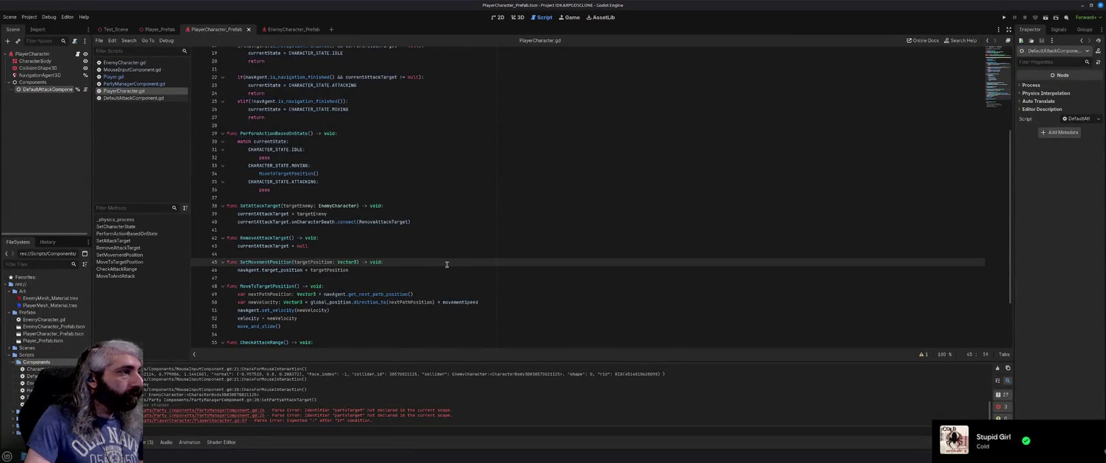
scroll(403, 225, down, 2)
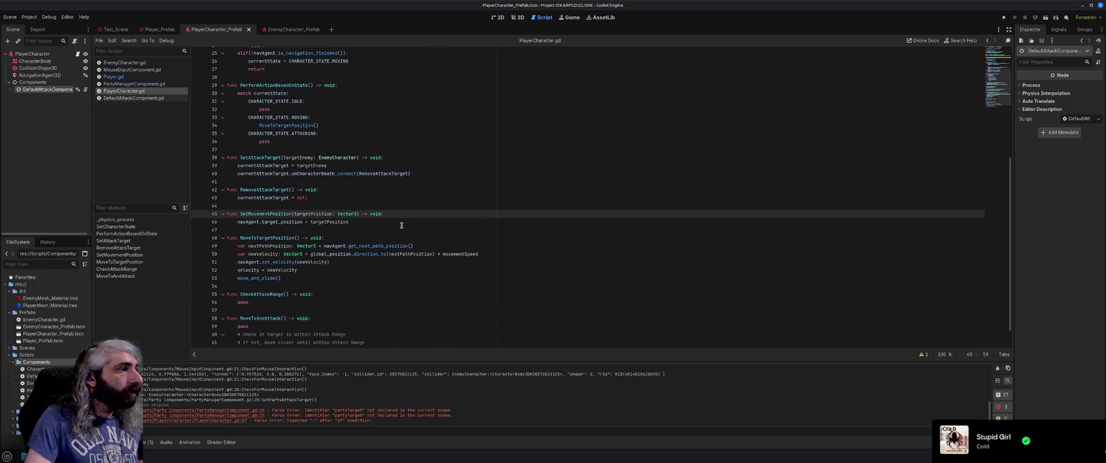
scroll(402, 225, down, 1)
click(340, 270)
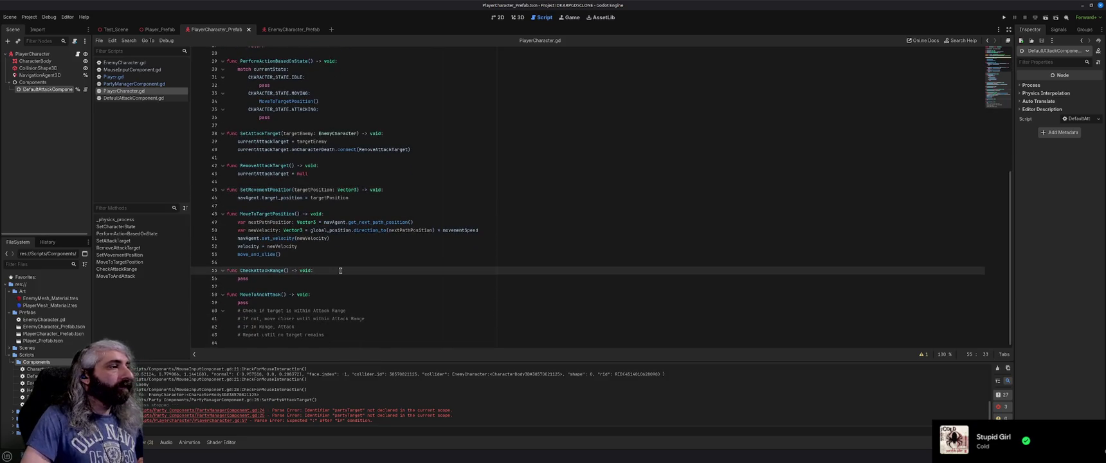
key(Return)
key(ctrl+v)
click(227, 287)
key(Tab)
drag(350, 311, 227, 302)
Step: Indent the pasted distance and print lines into the function and change print to print_debug
key(Tab)
click(346, 324)
scroll(346, 325, down, 1)
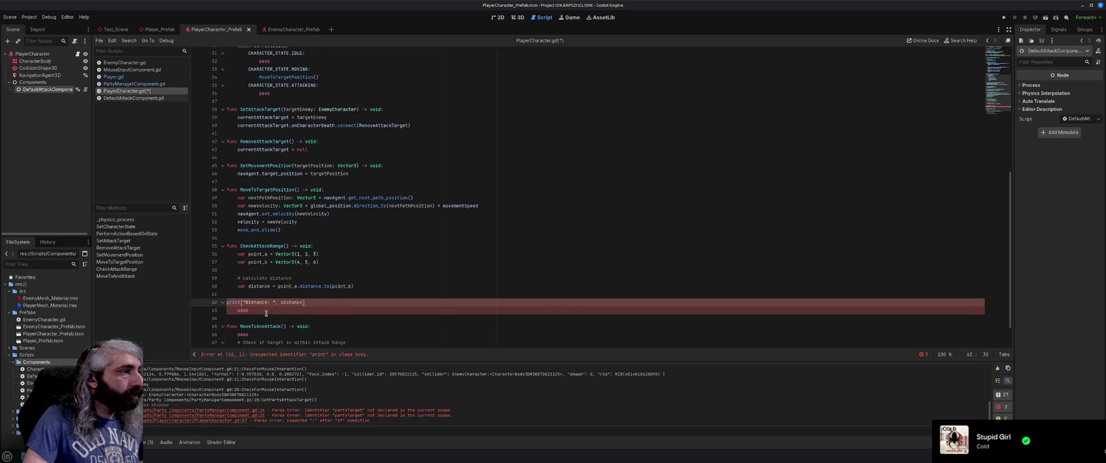
click(226, 302)
key(Tab)
key(End)
text(_debug)
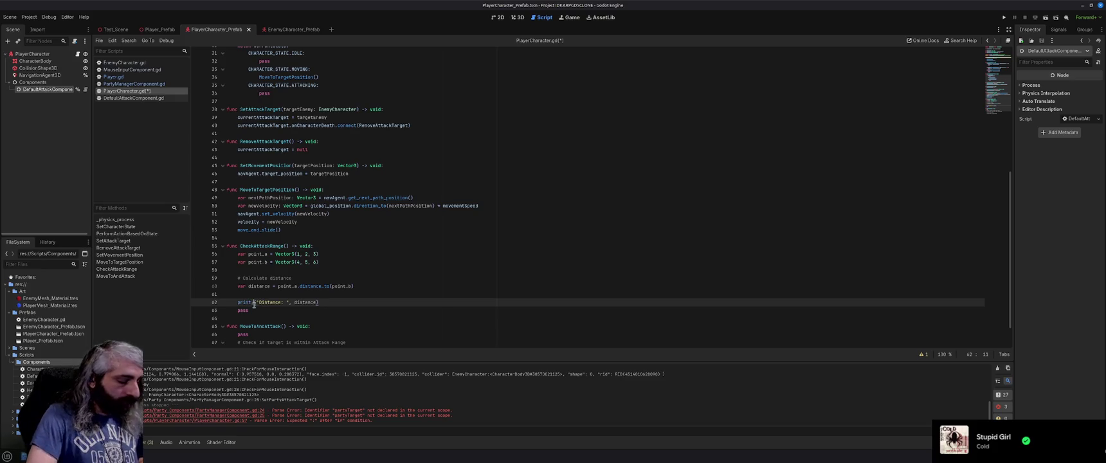
click(353, 302)
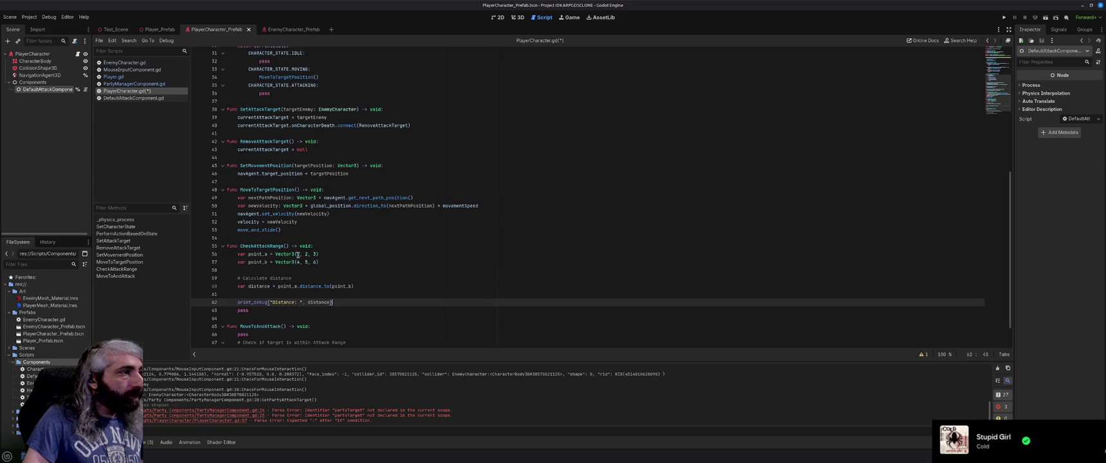
Step: Set point_a to position and point_b to currentAttackTarget.position, then save and run the project
drag(319, 254, 276, 254)
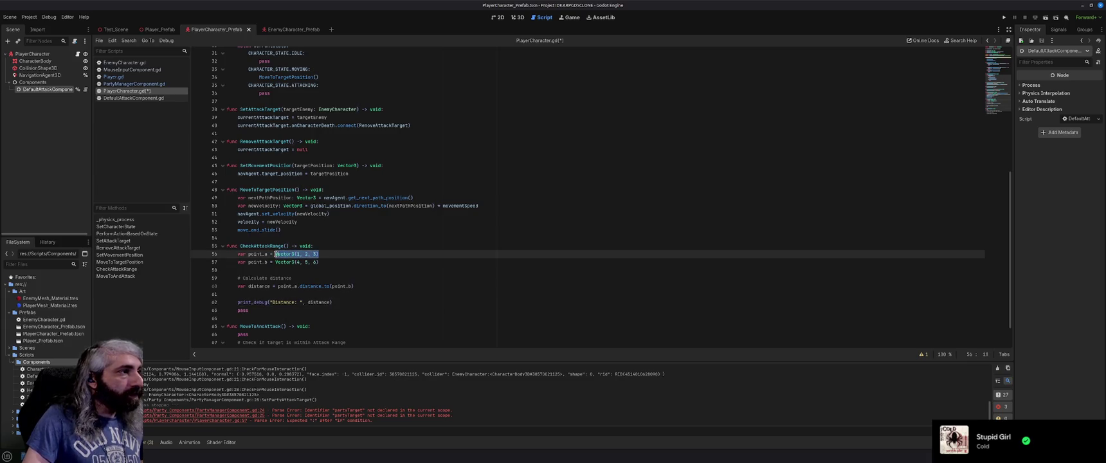
text(position)
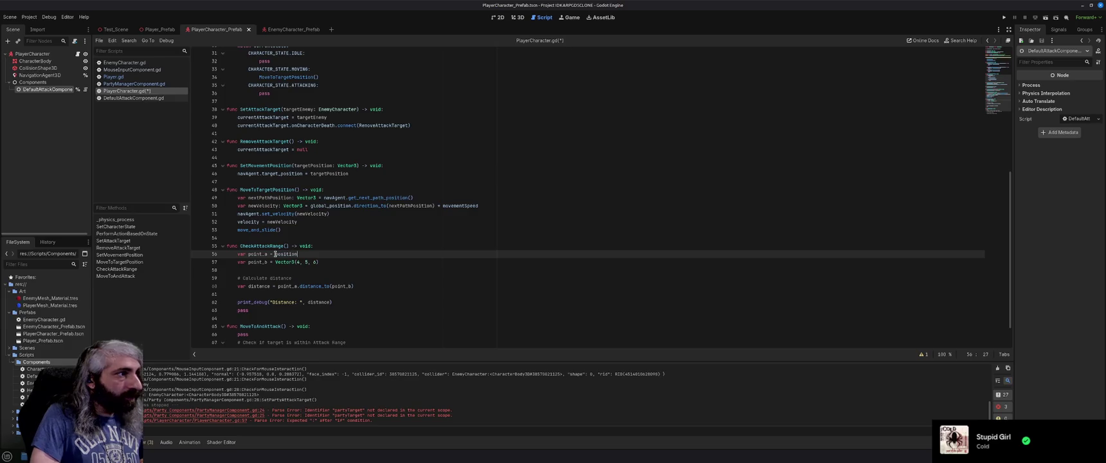
key(Escape)
drag(319, 262, 275, 263)
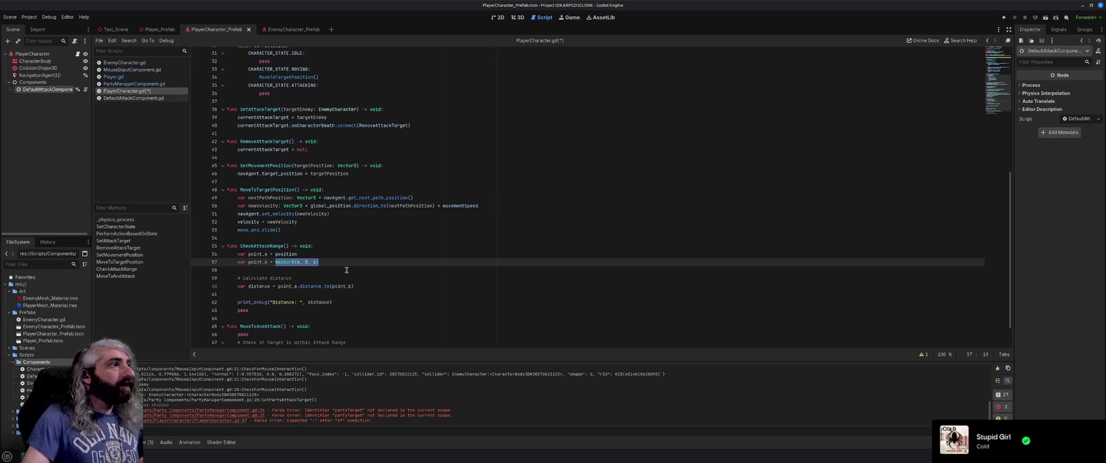
scroll(346, 270, up, 10)
scroll(346, 270, down, 6)
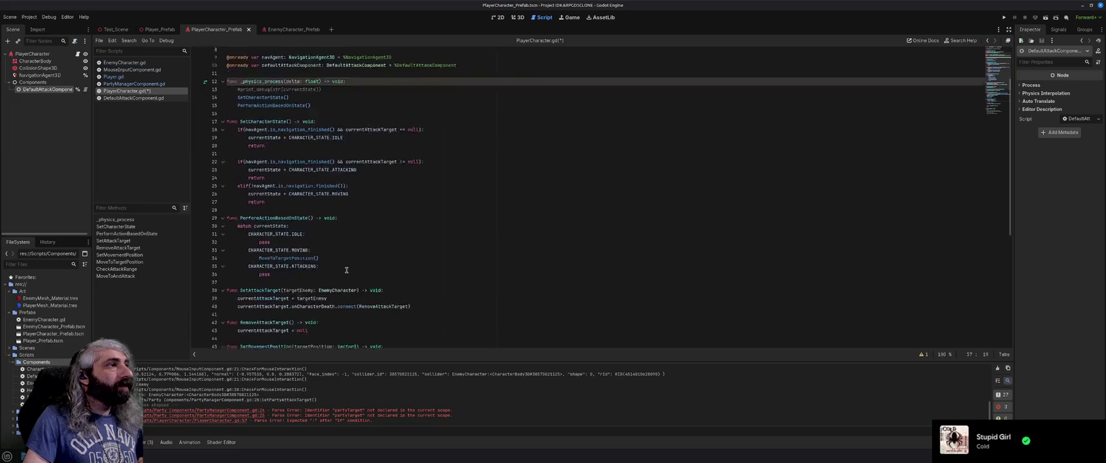
text(curren)
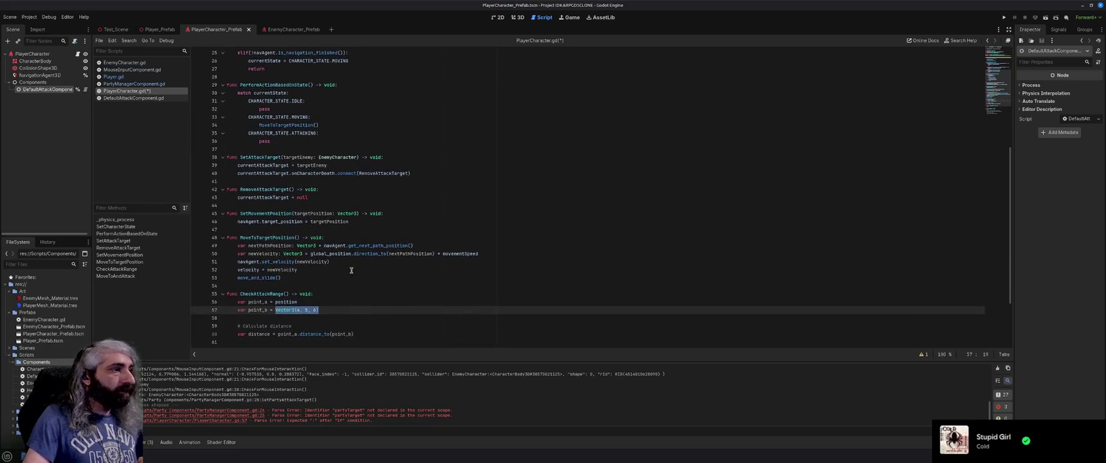
text(tAtt)
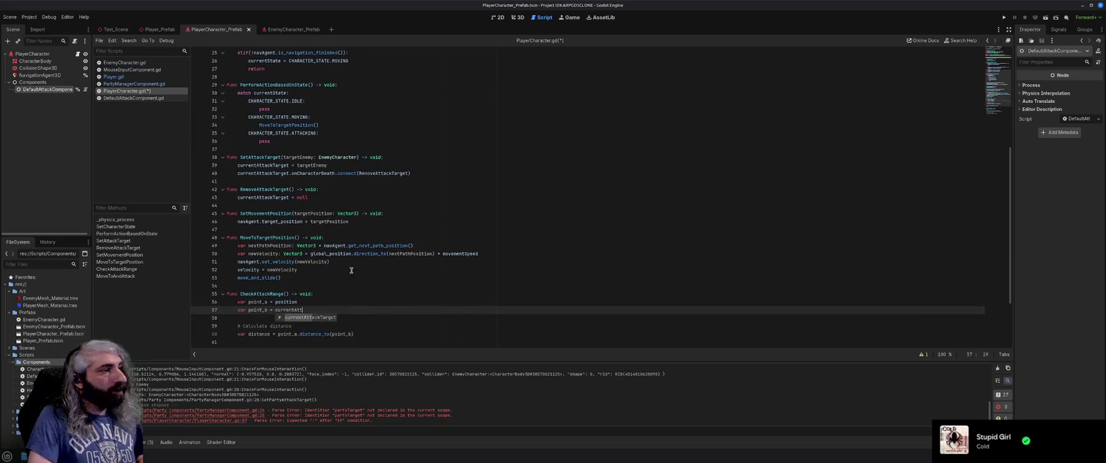
text(ackTarget.position)
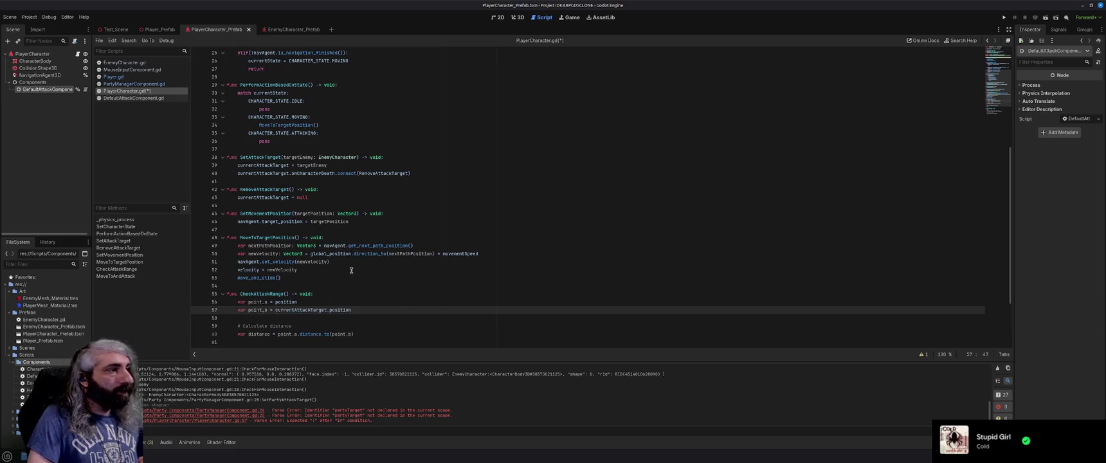
scroll(372, 298, down, 2)
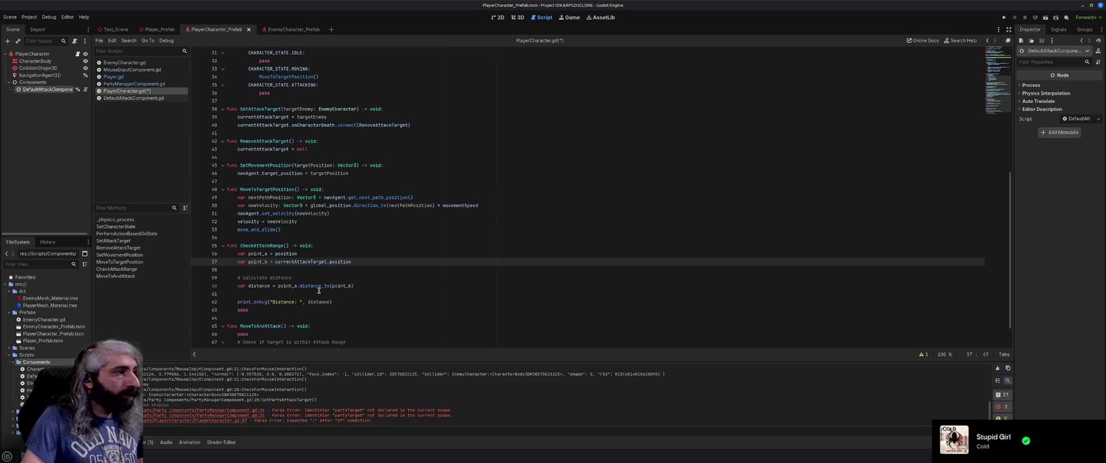
click(369, 285)
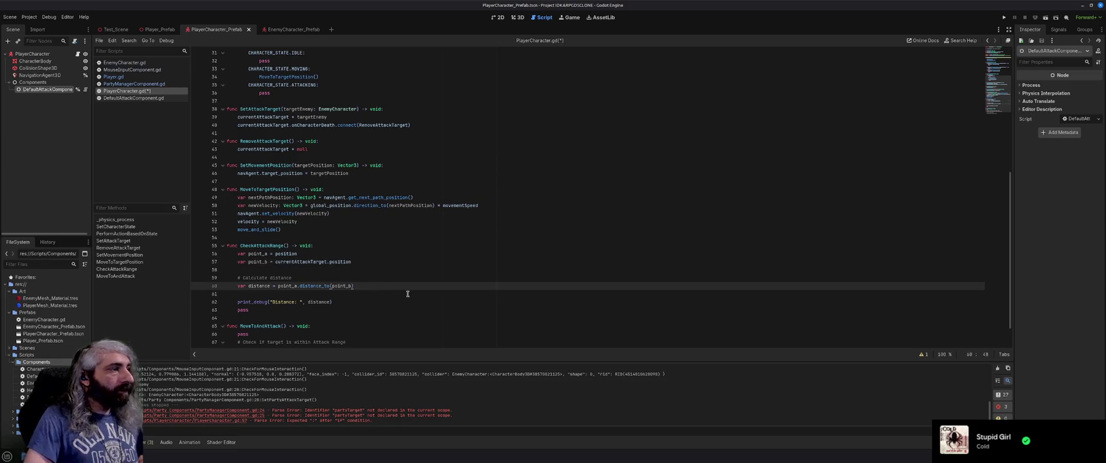
key(ctrl+s)
key(F5)
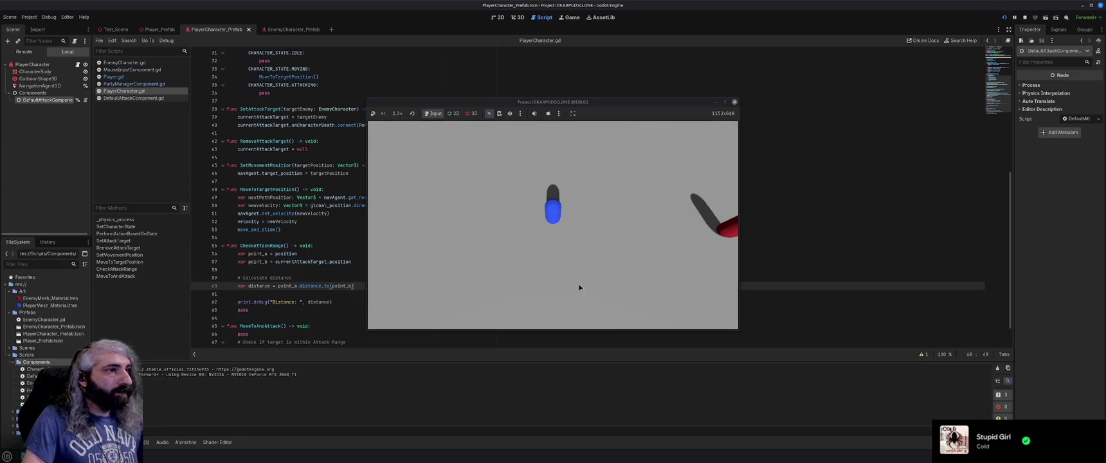
Step: Target the red enemy in the running game, close it, and open PartyManagerComponent.gd
click(730, 233)
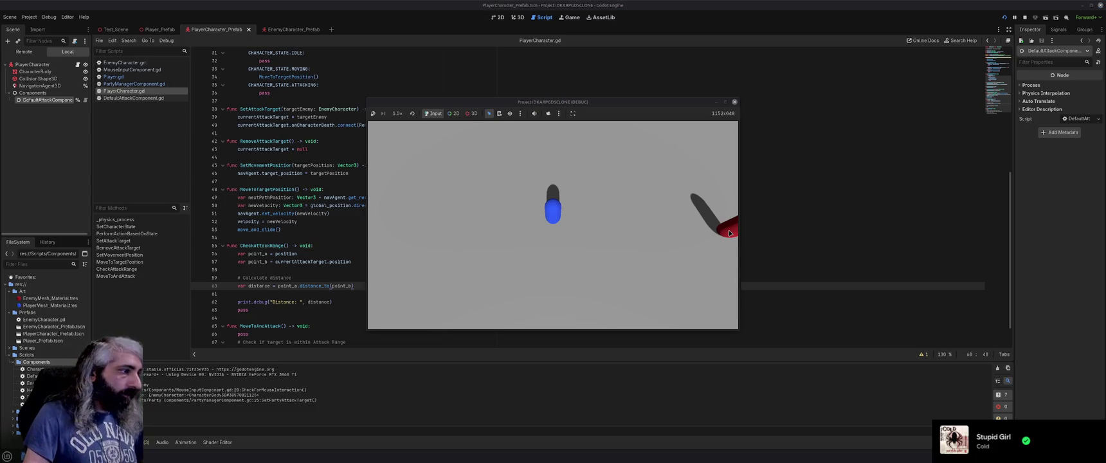
click(735, 102)
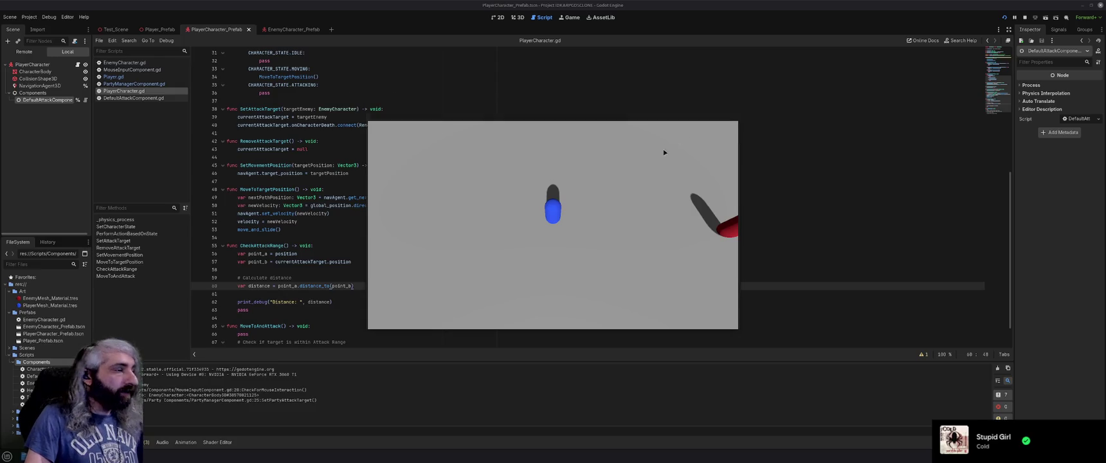
click(181, 86)
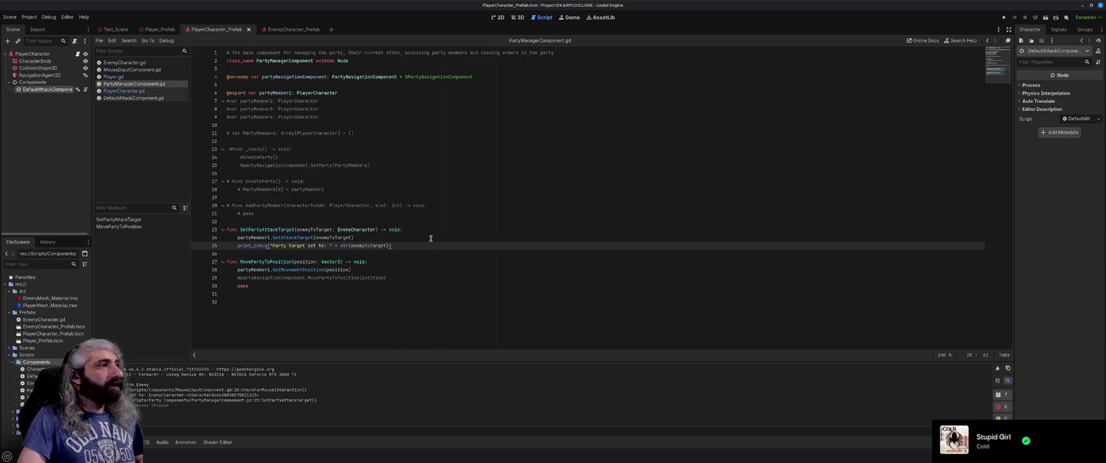
click(369, 238)
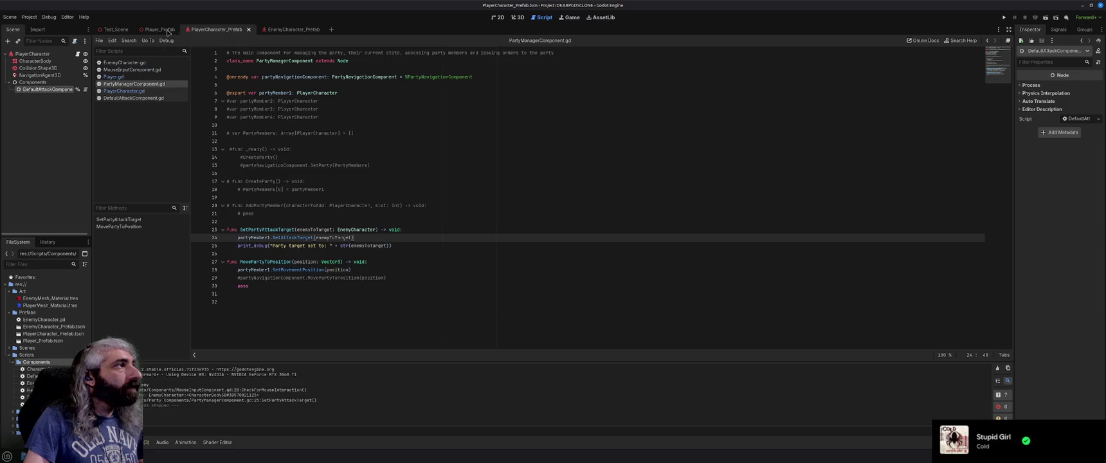
mouse_move(157, 31)
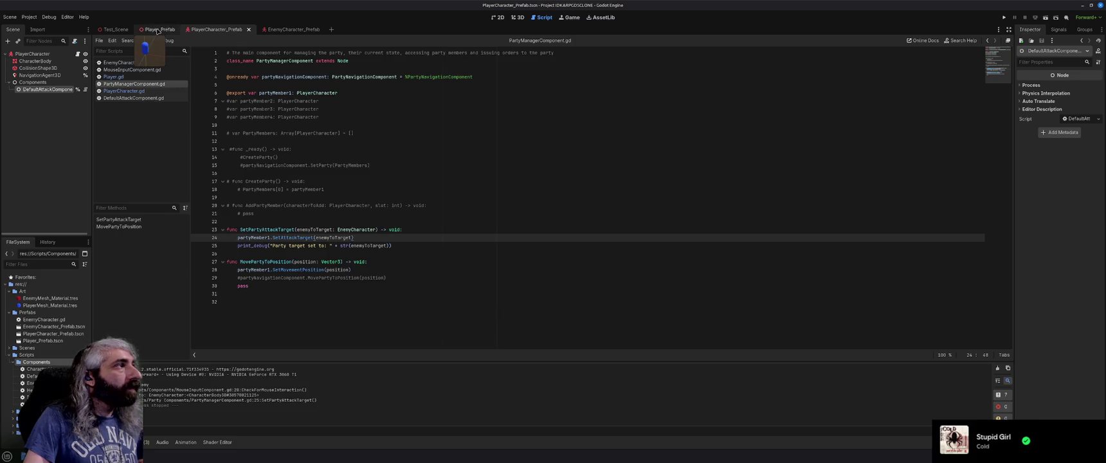
click(142, 92)
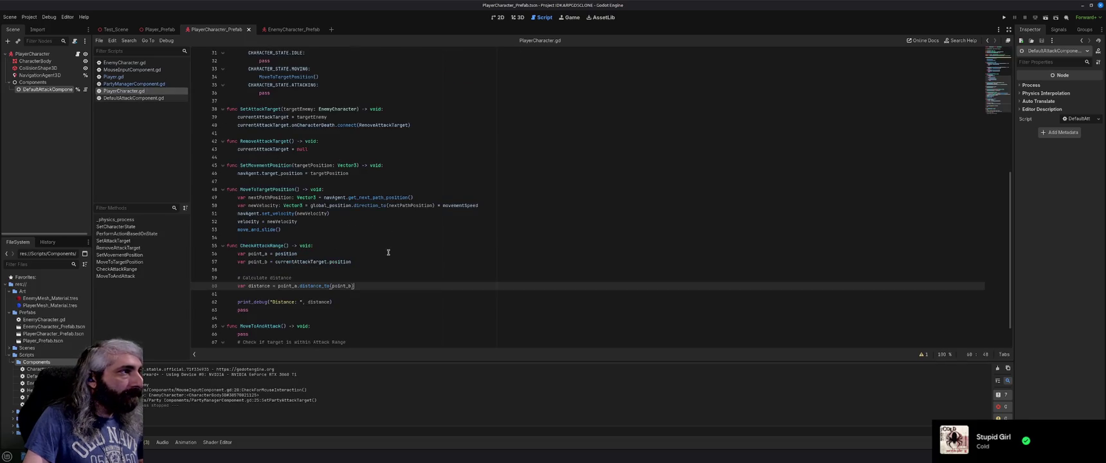
scroll(389, 252, up, 2)
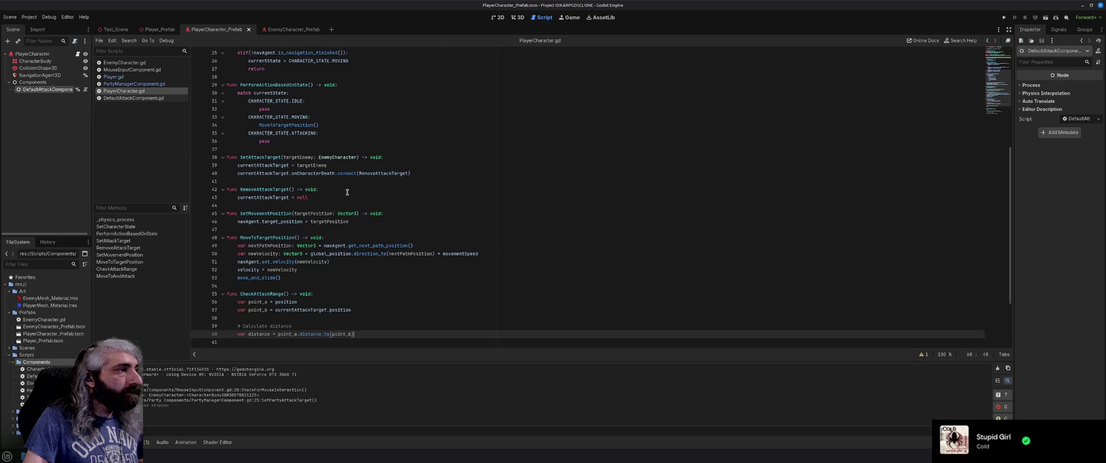
scroll(348, 192, up, 5)
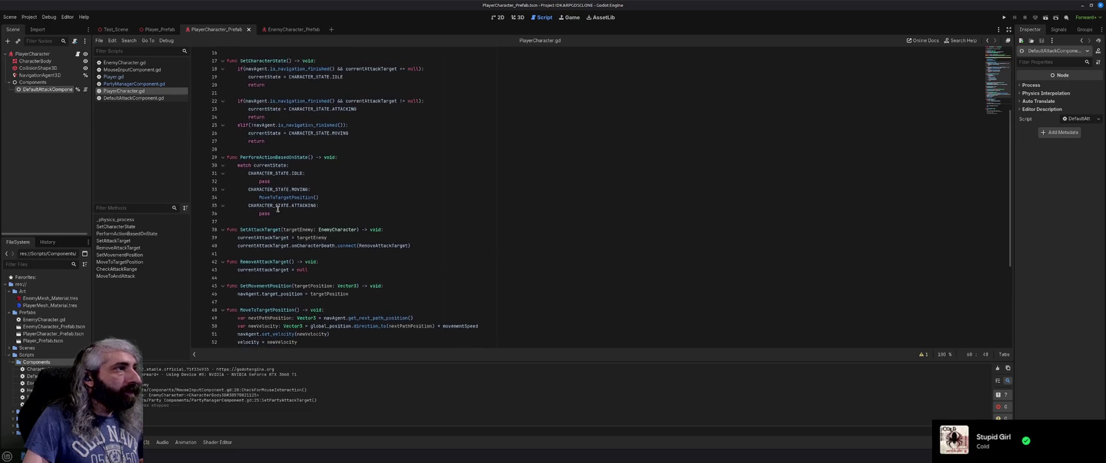
scroll(287, 152, down, 2)
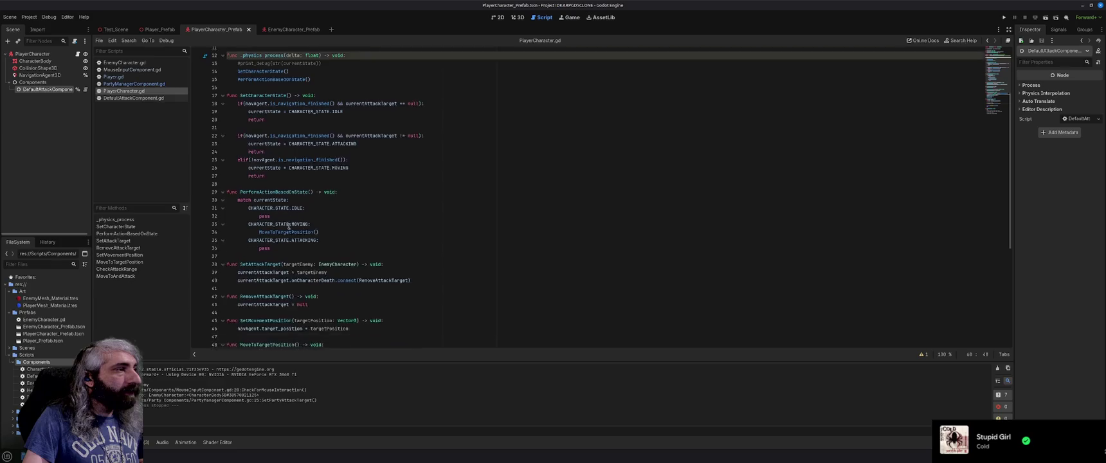
click(337, 205)
Step: Add a CheckAttackRange() call under the CHARACTER_STATE.ATTACKING case
key(Return)
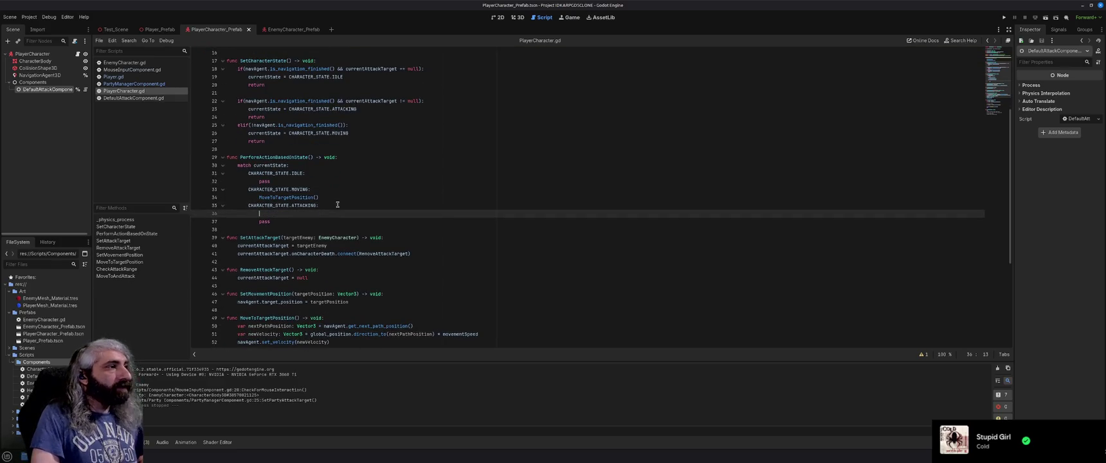
text(CheckA)
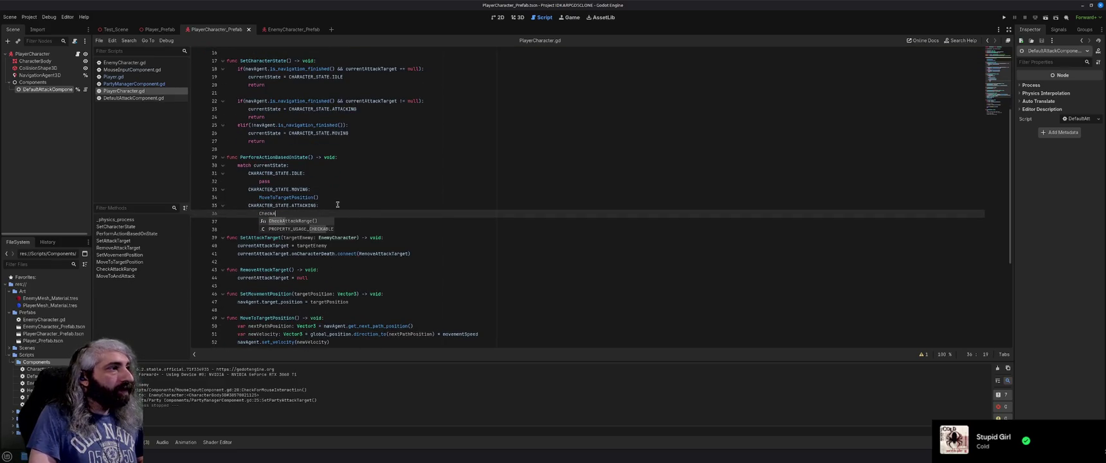
key(Return)
Step: Test-run the game targeting the red enemy, check the log, and add a blank line after the call
key(F5)
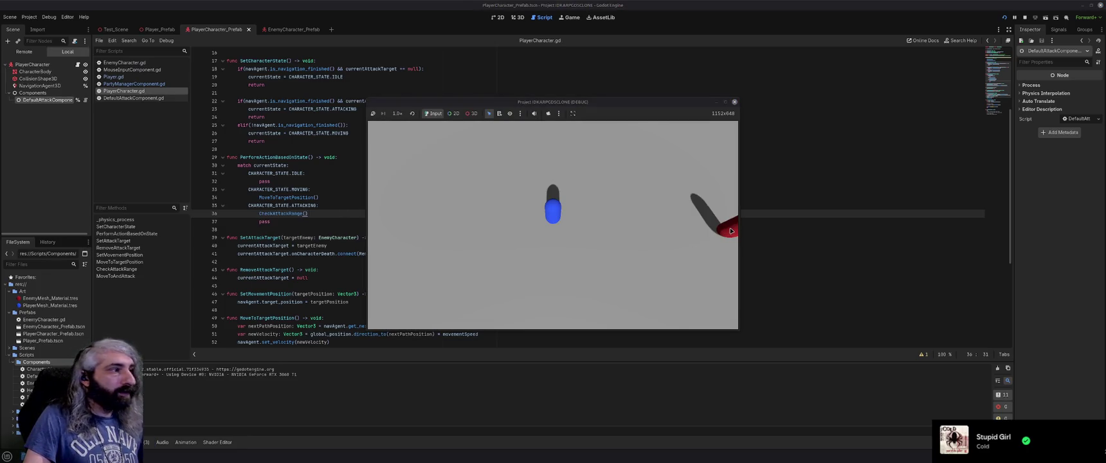
click(730, 228)
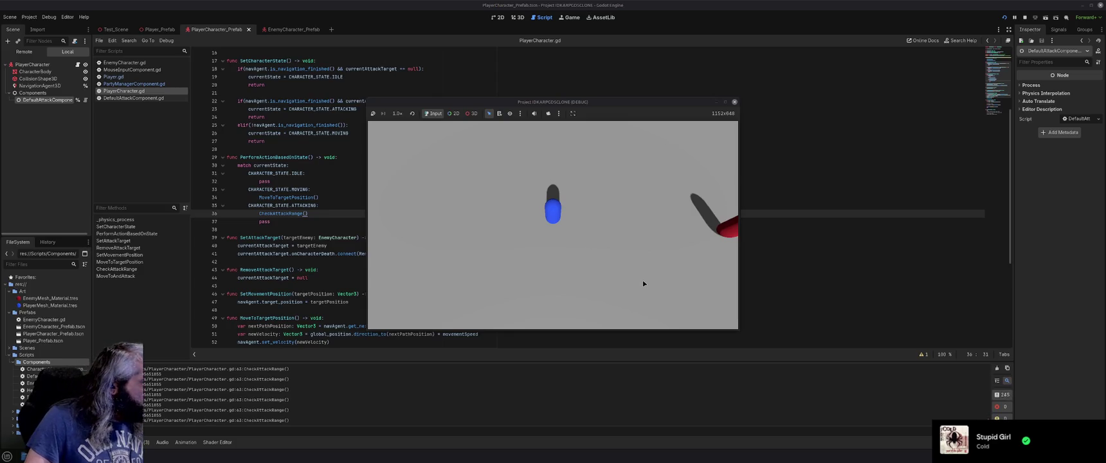
click(735, 102)
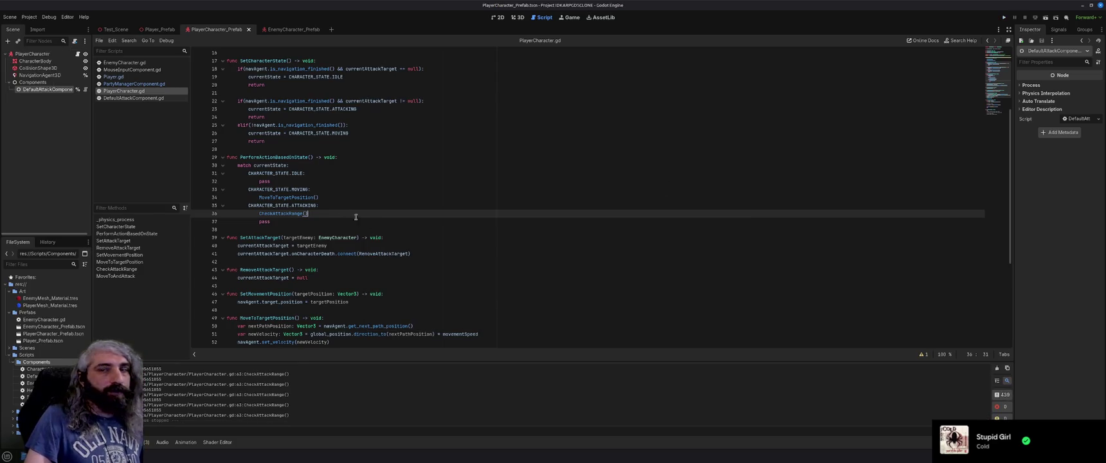
scroll(332, 213, down, 4)
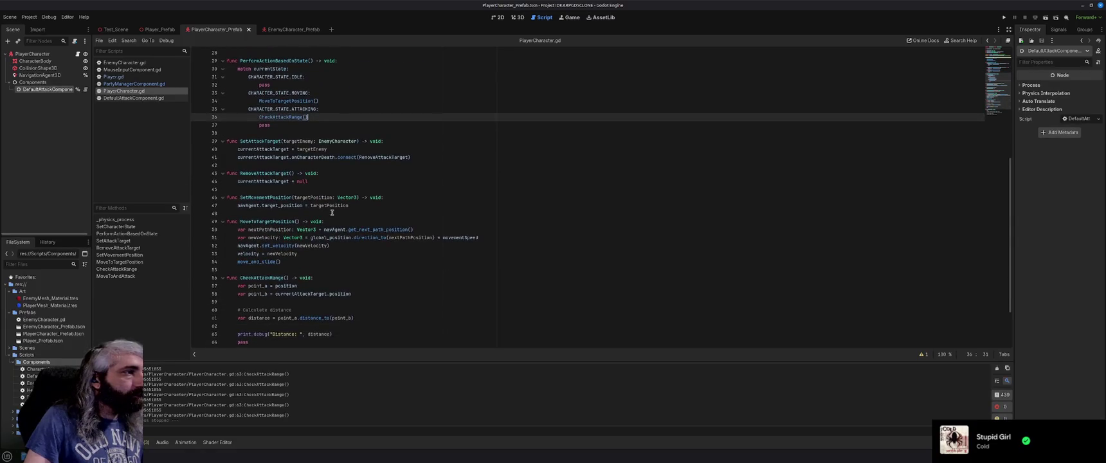
scroll(332, 213, down, 1)
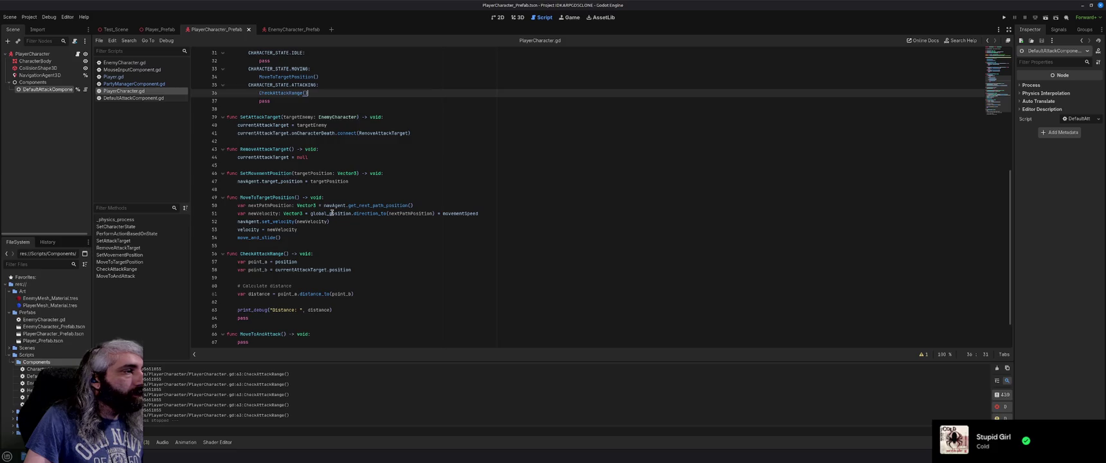
scroll(404, 277, up, 1)
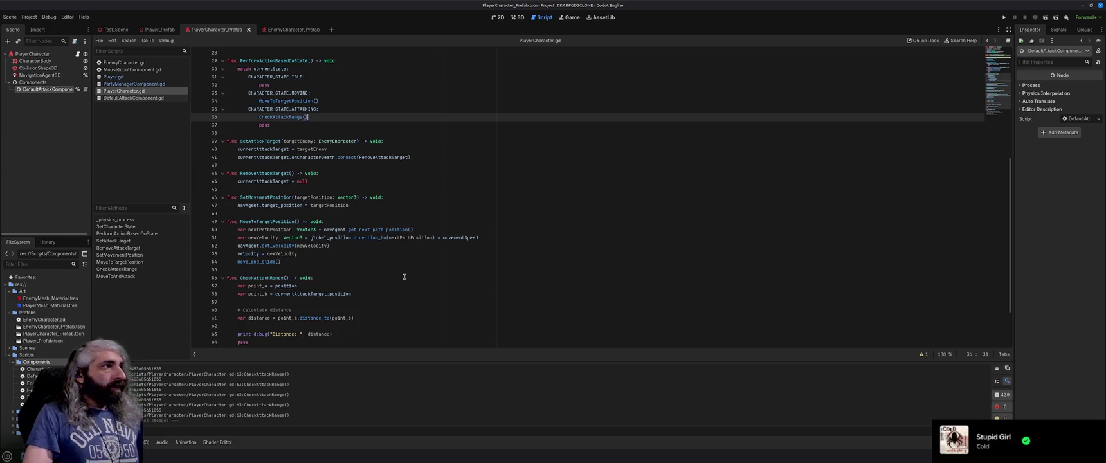
key(Return)
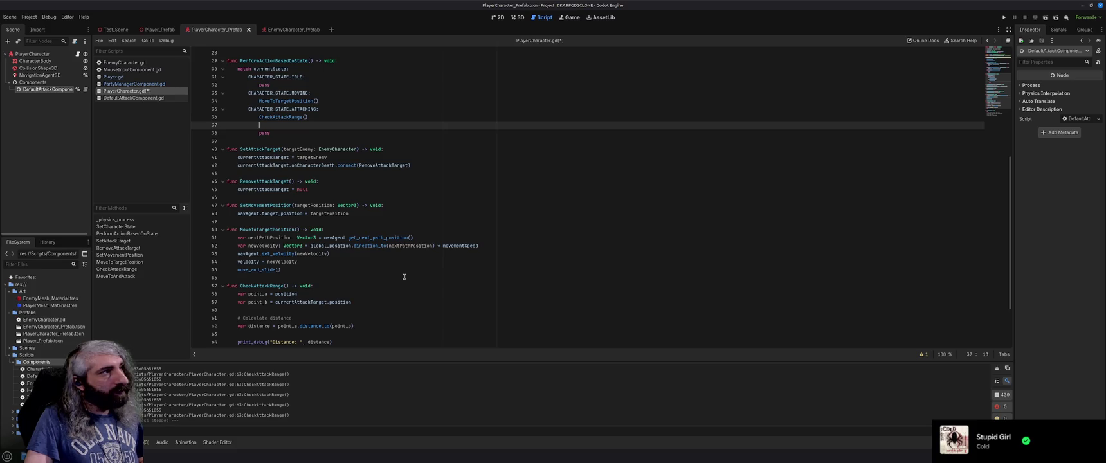
scroll(404, 277, up, 9)
Step: Declare var inAttackRange: bool = false below line 7 and save the script
click(400, 101)
key(Return)
text(r )
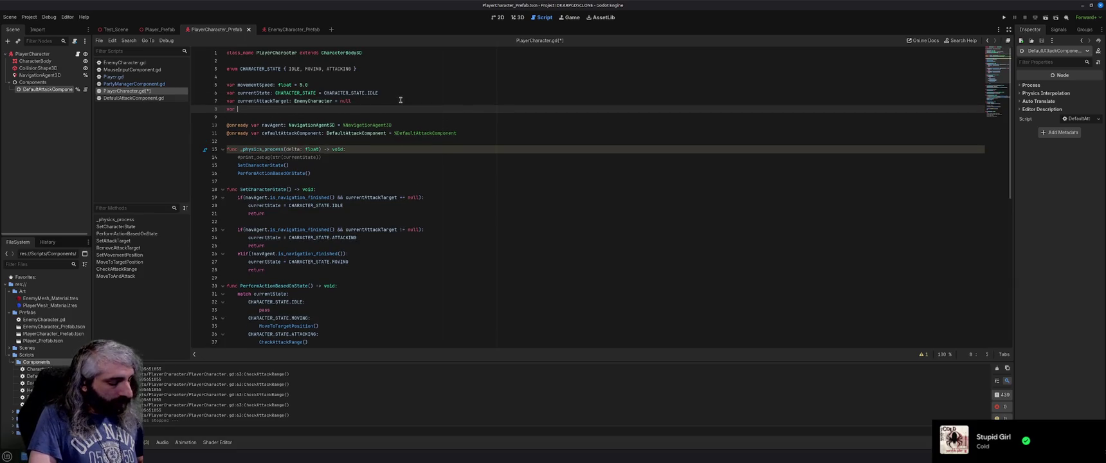
text(inAttackRa)
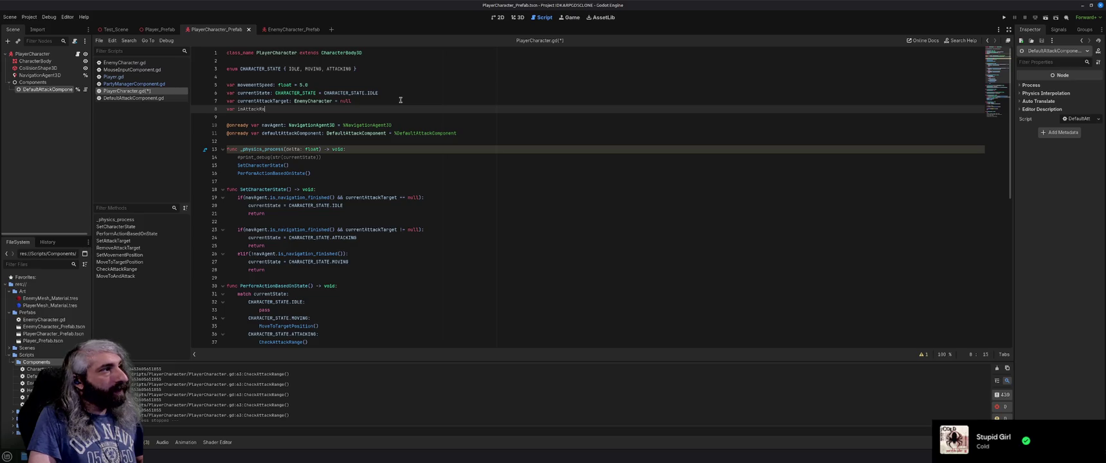
text(nge: bool)
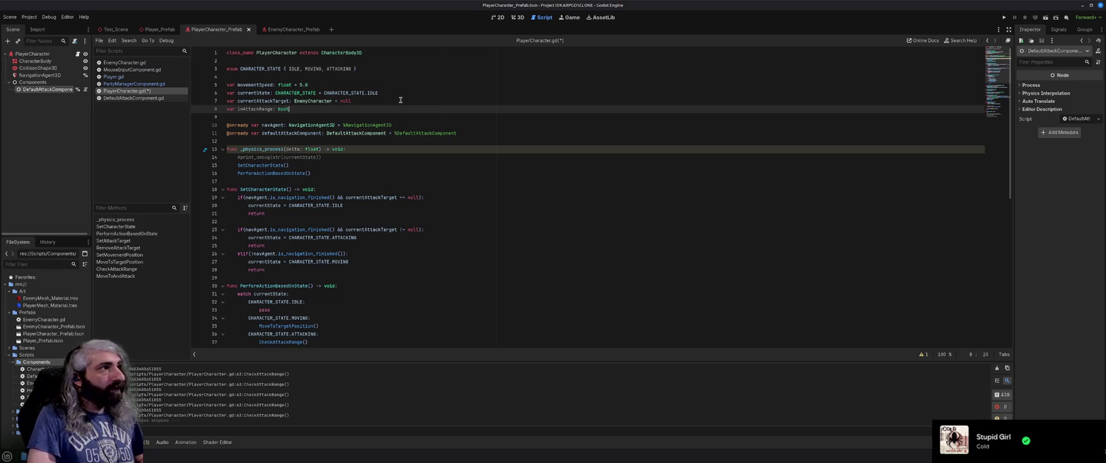
text( = false)
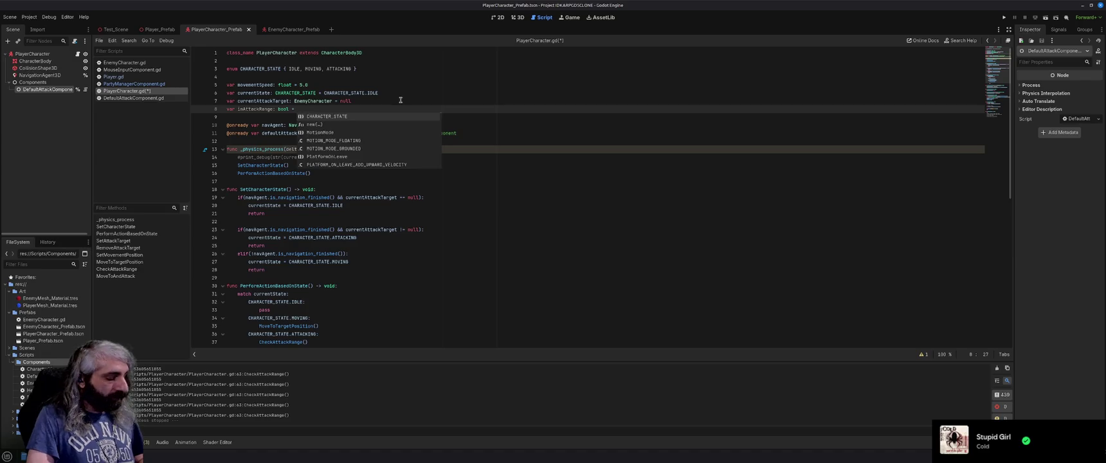
key(ctrl+s)
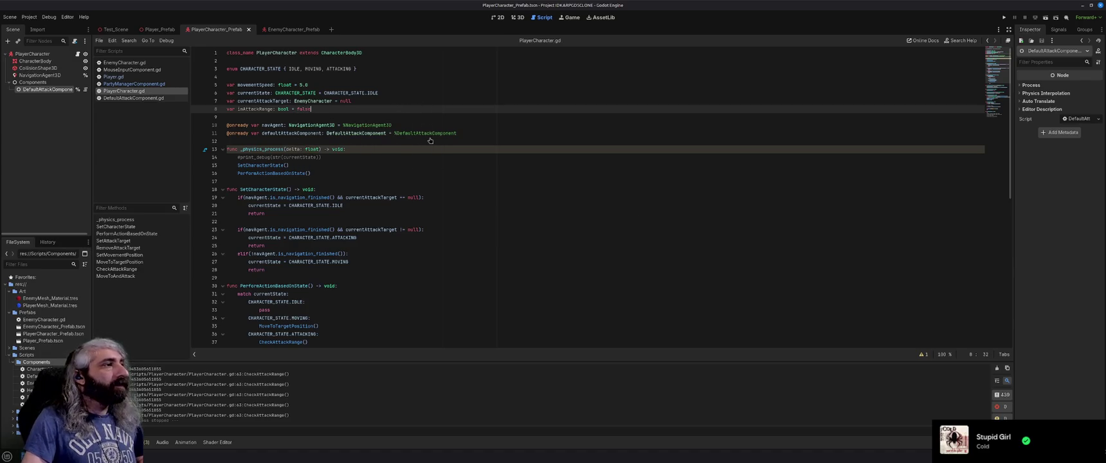
scroll(382, 238, down, 5)
scroll(382, 238, down, 2)
scroll(382, 238, down, 1)
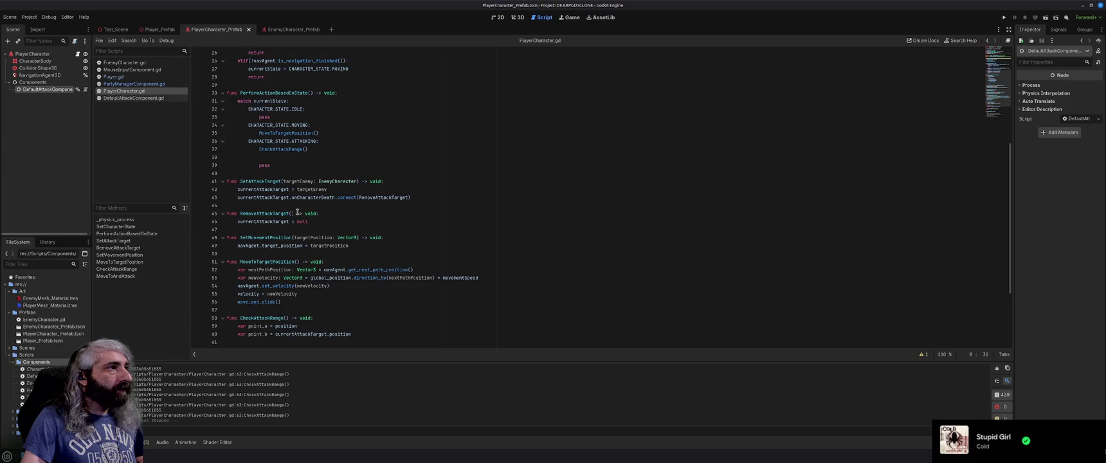
Step: Change CheckAttackRange's return type from void to bool and replace pass with return false
scroll(298, 270, down, 2)
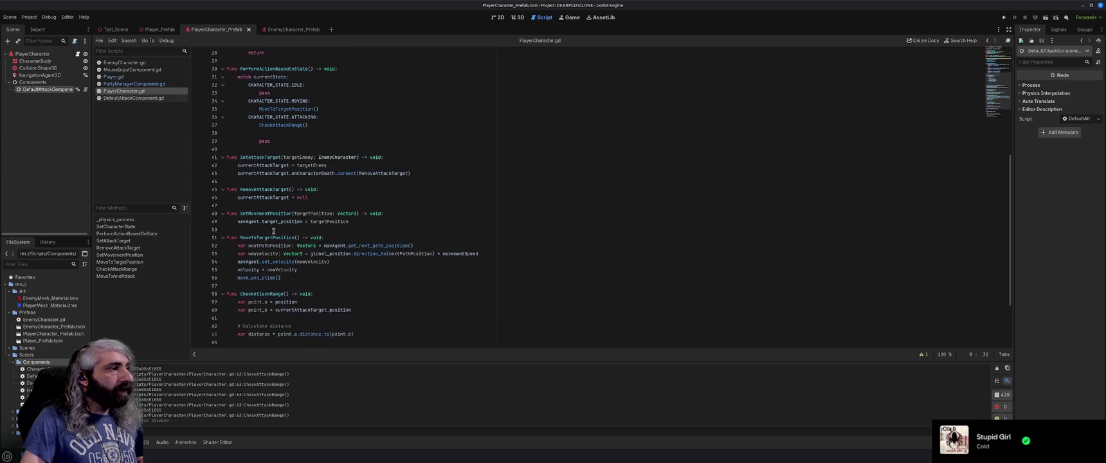
double_click(303, 271)
text(bool)
click(336, 270)
key(ctrl+s)
scroll(290, 277, down, 2)
double_click(251, 287)
text(return false)
key(ctrl+s)
Step: Insert an if(distance <= defaultAttackComponent.attackRange) condition above return false
key(Up)
key(End)
key(Return)
key(Return)
key(Up)
key(Return)
text(if(d)
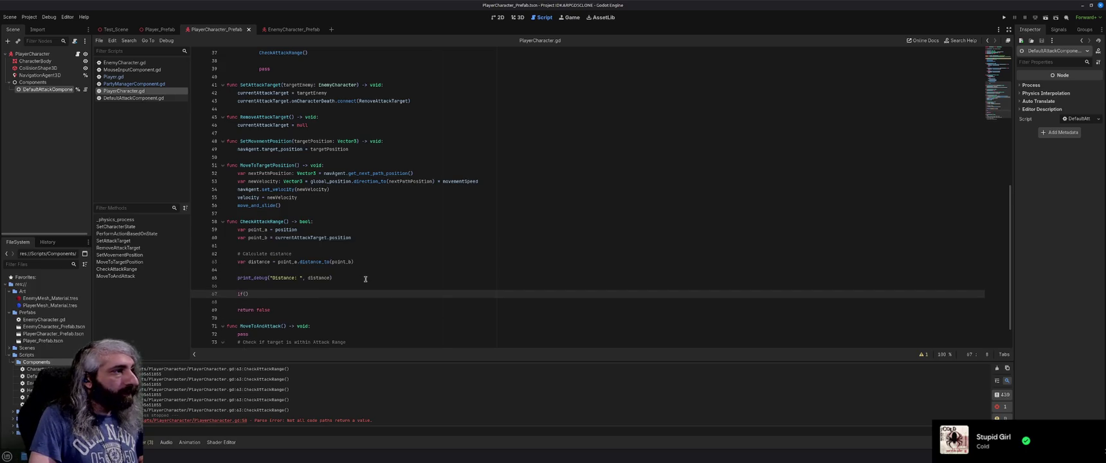
text(istance )
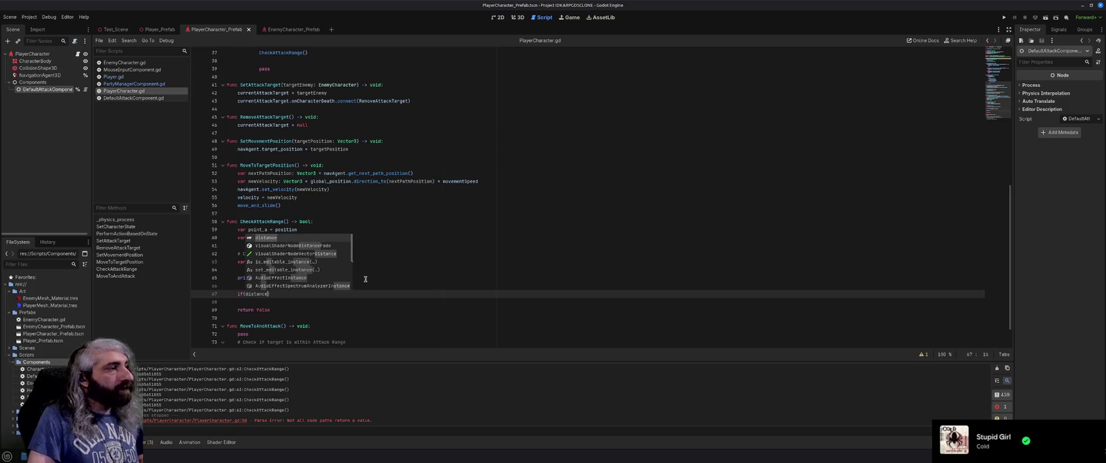
text(<)
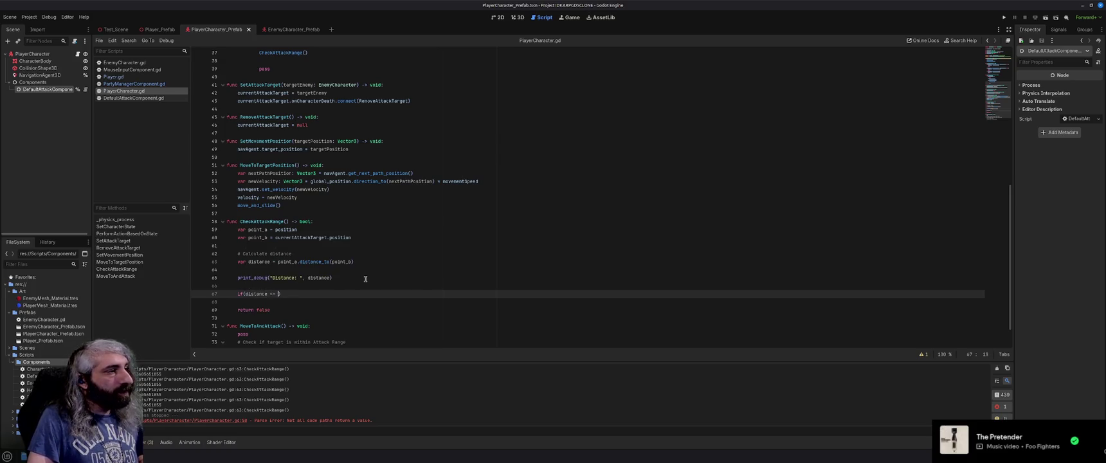
text(= default)
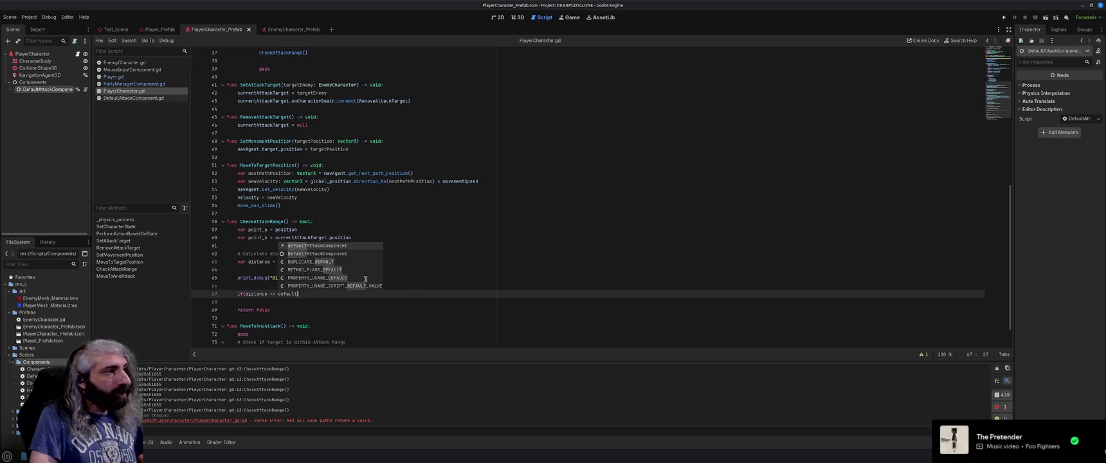
key(Return)
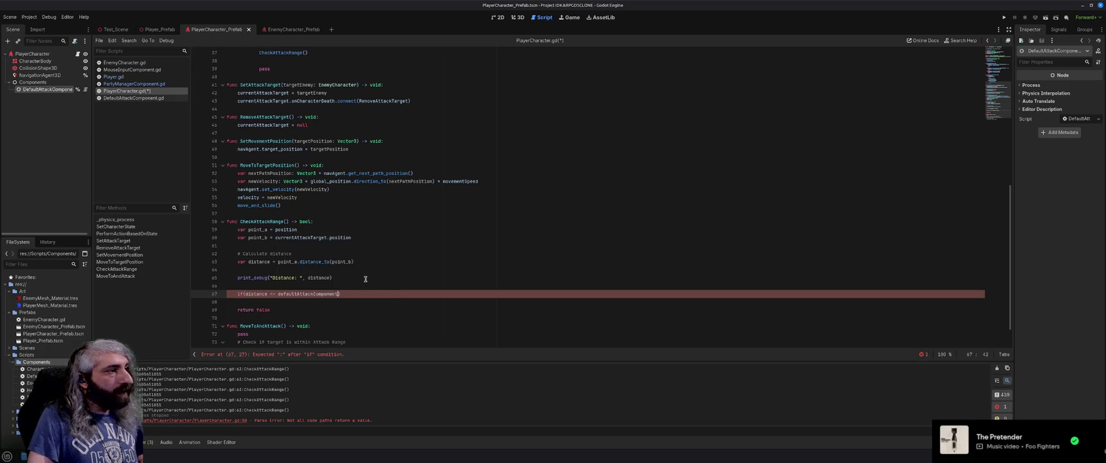
text(.)
text(attack)
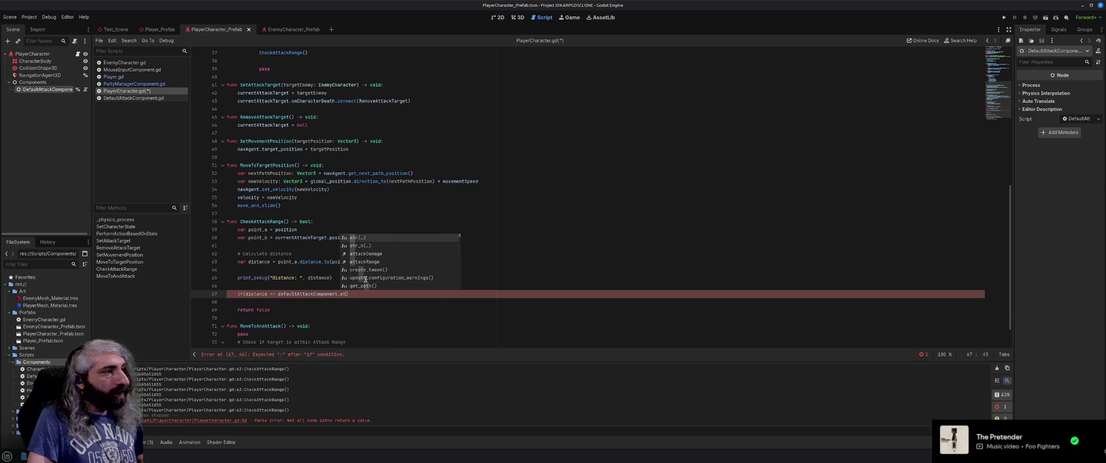
key(Down)
key(Return)
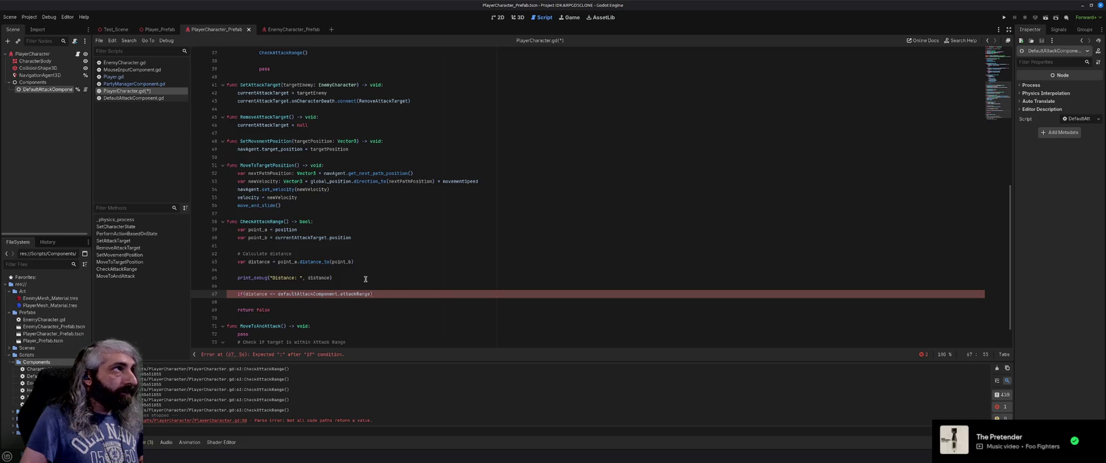
Step: Return true inside the if, move return false under an else branch, and save
key(Return)
text(return )
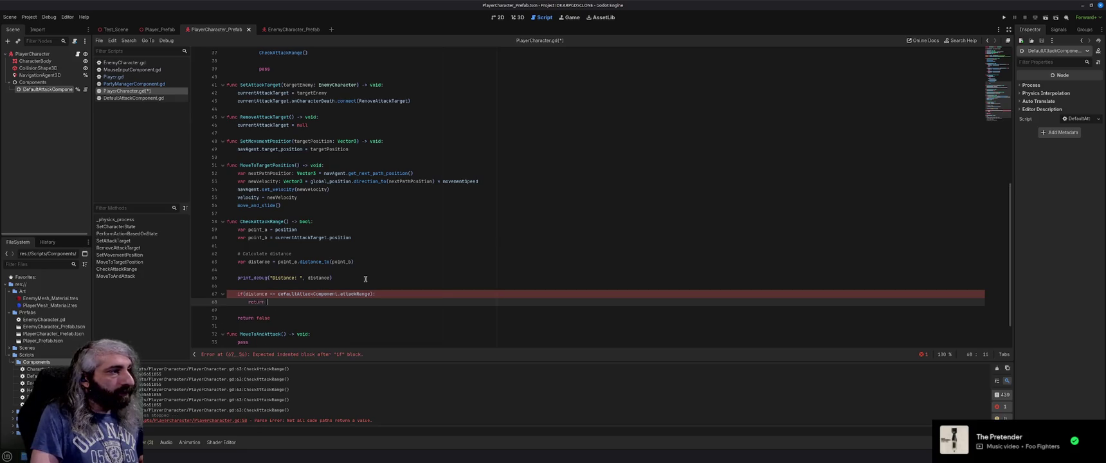
text(true)
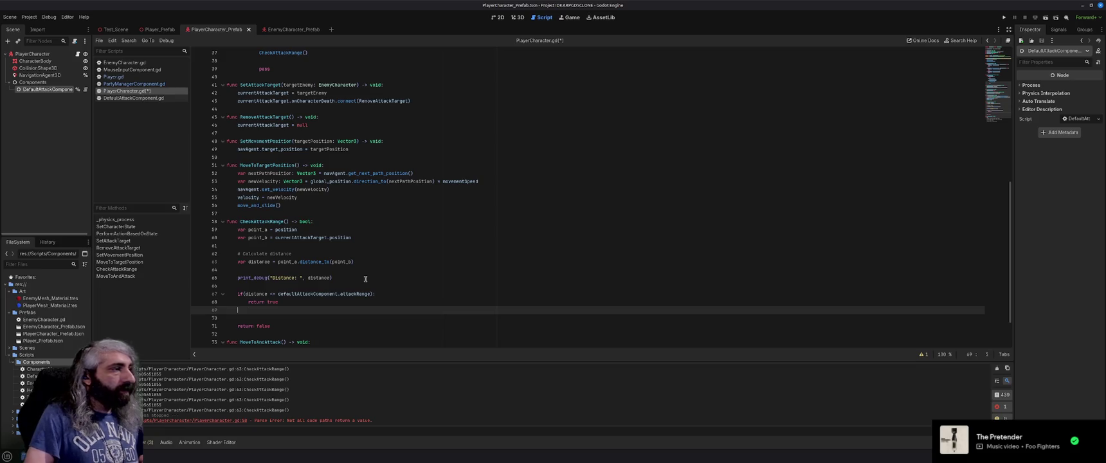
text(lse)
key(Down)
key(Delete)
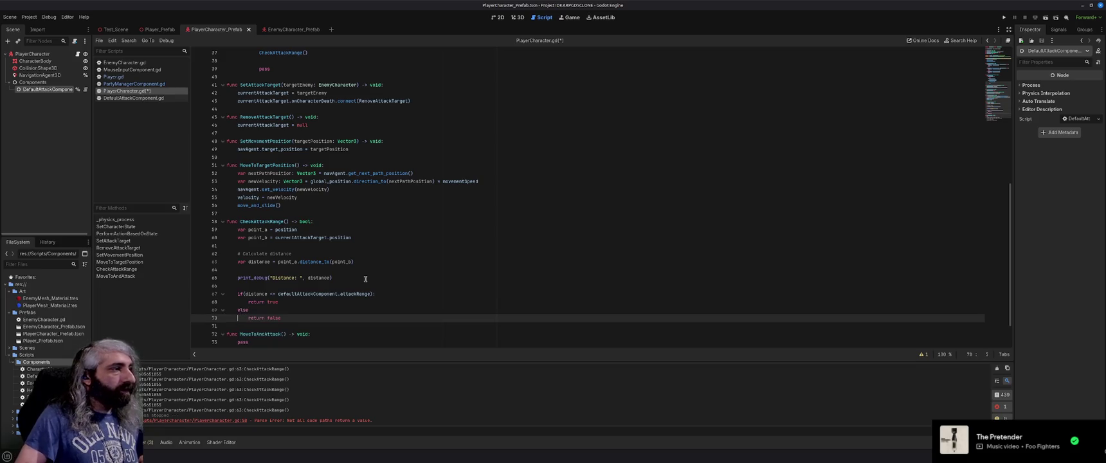
key(ctrl+s)
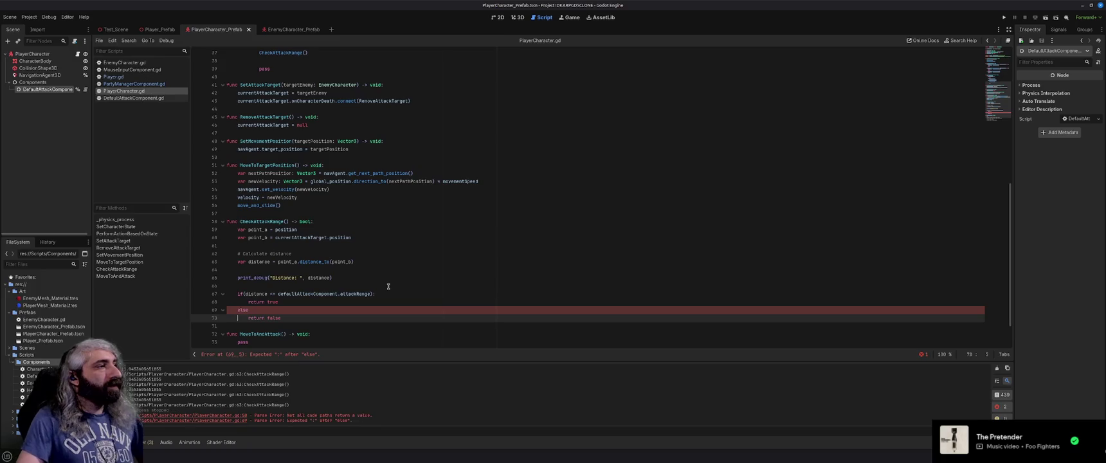
click(309, 309)
text(:)
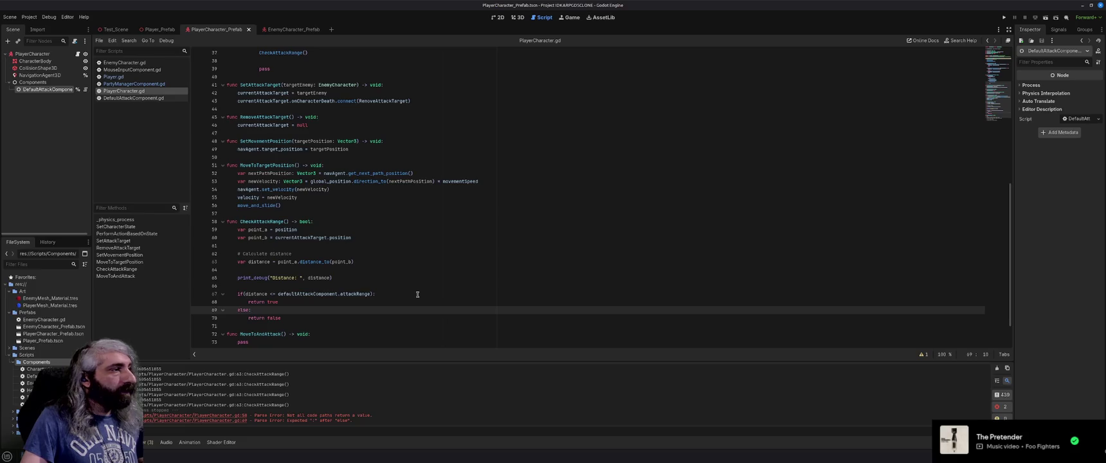
scroll(420, 289, up, 6)
Step: Wrap CheckAttackRange() in an if whose body calls print_debug("In attack range")
click(259, 197)
text(if()
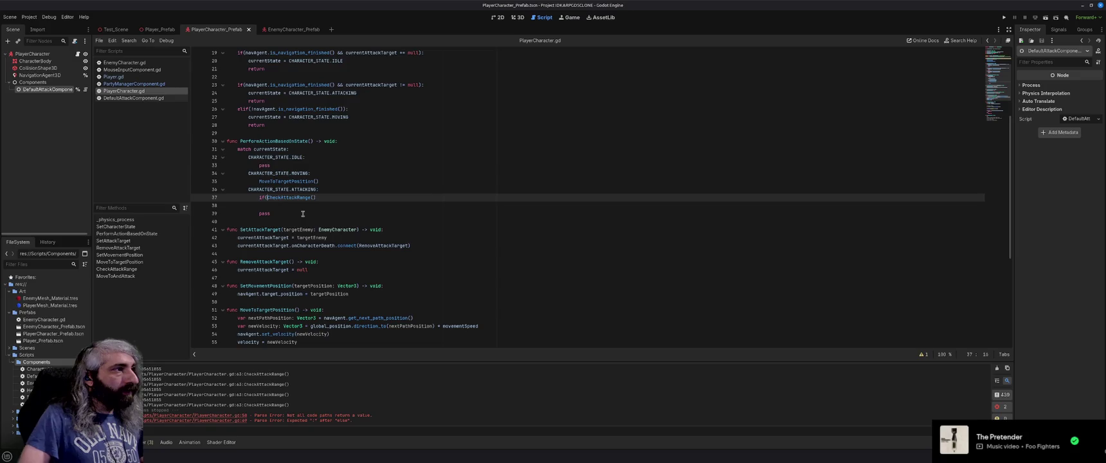
text())
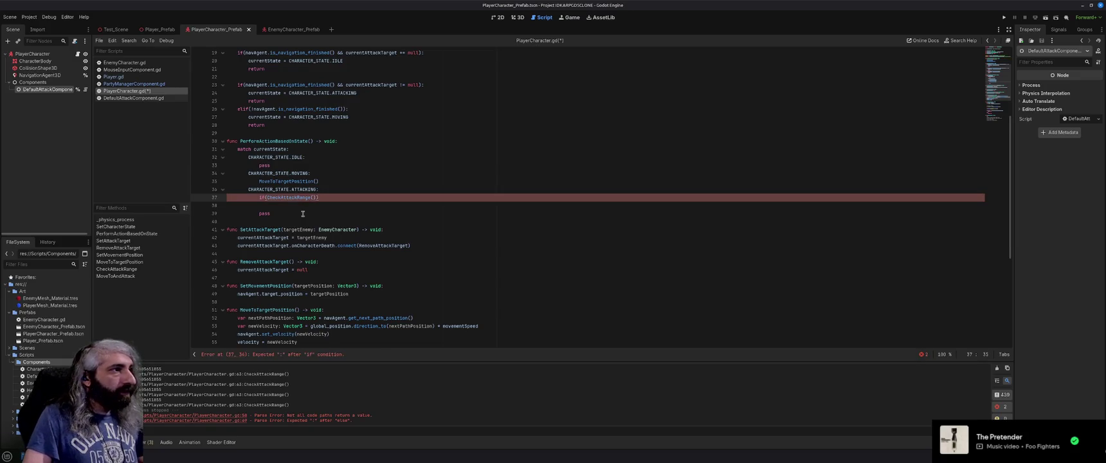
key(Return)
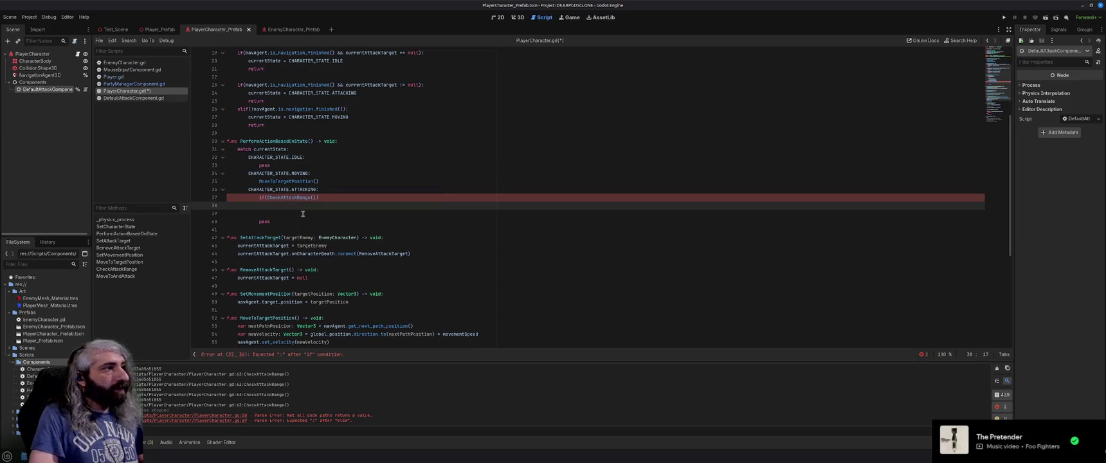
text(print()
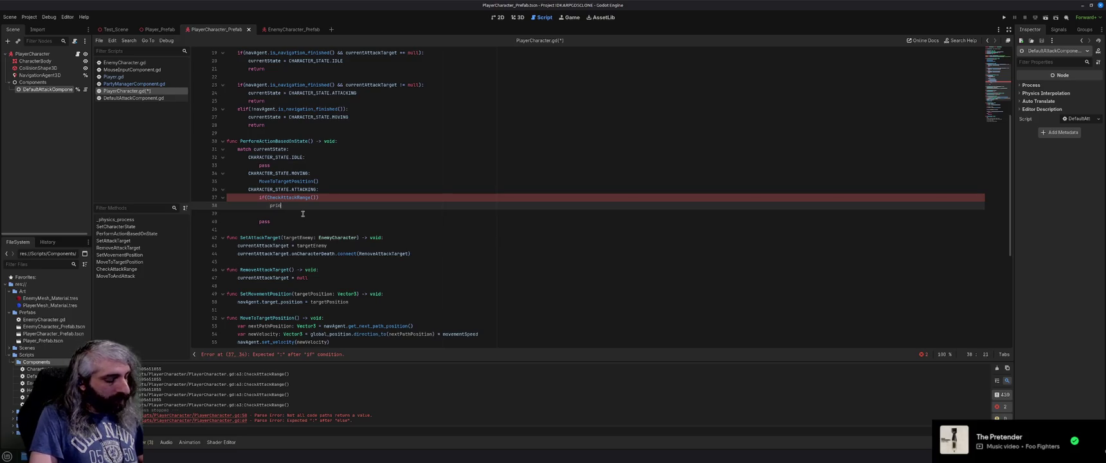
key(Up)
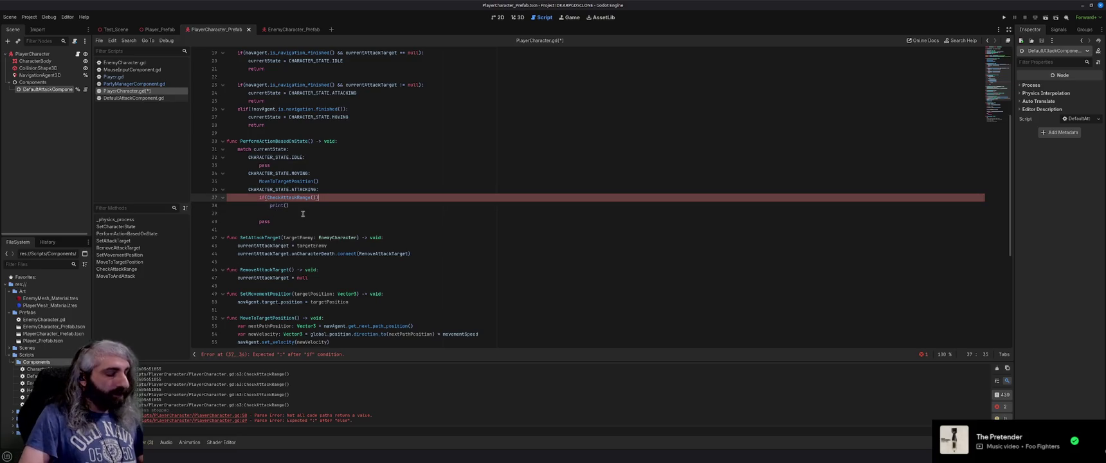
key(Down)
text(_debug)
key(Return)
text("In attack range"))
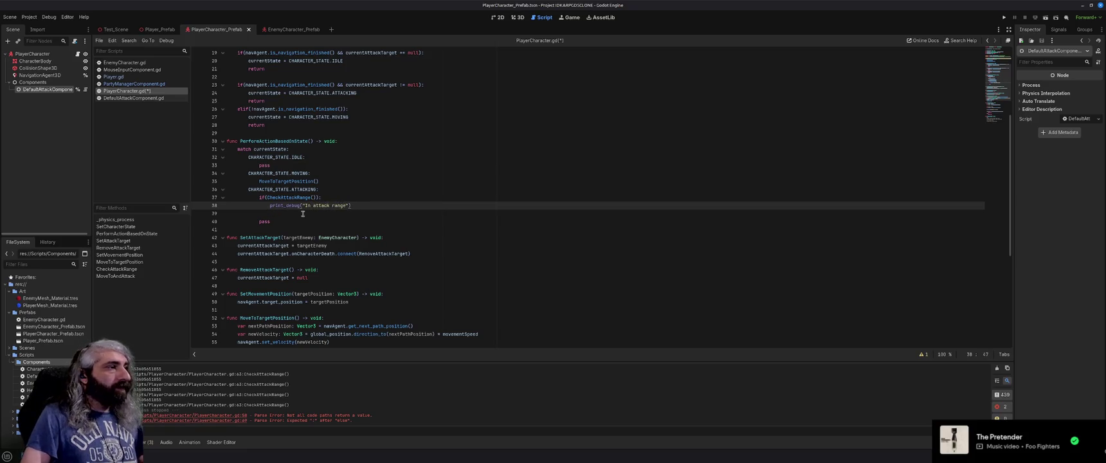
Step: Add an else branch calling MoveToTargetPosition(), save the script, and run the game
key(Return)
text(else)
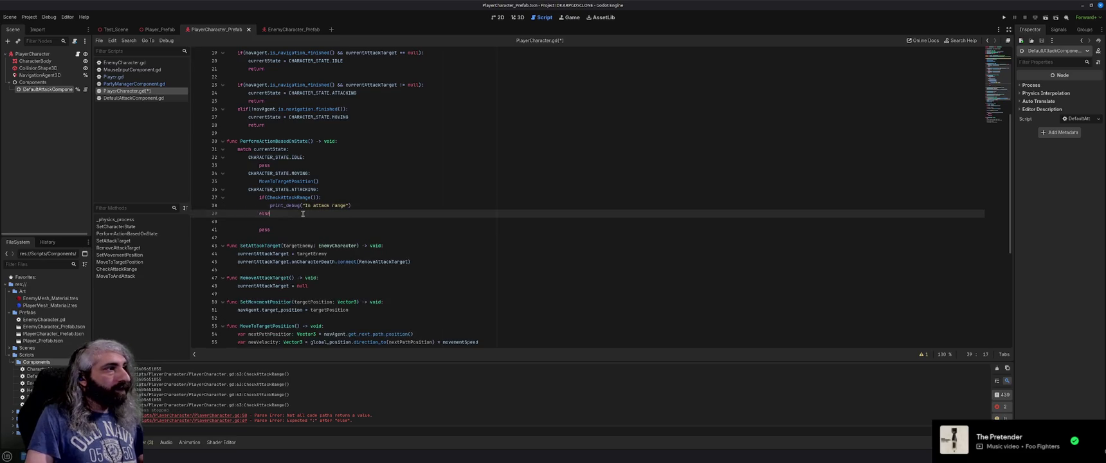
key(Return)
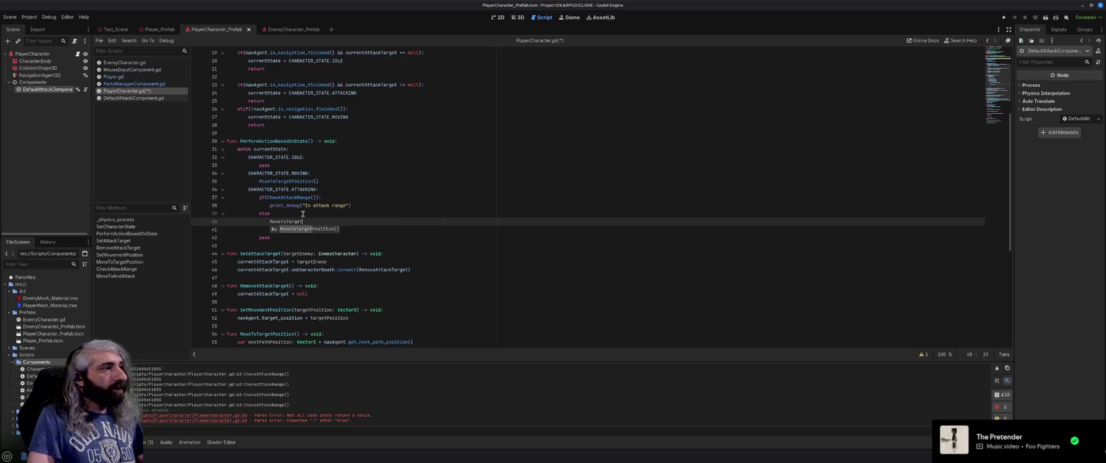
key(Return)
key(ctrl+s)
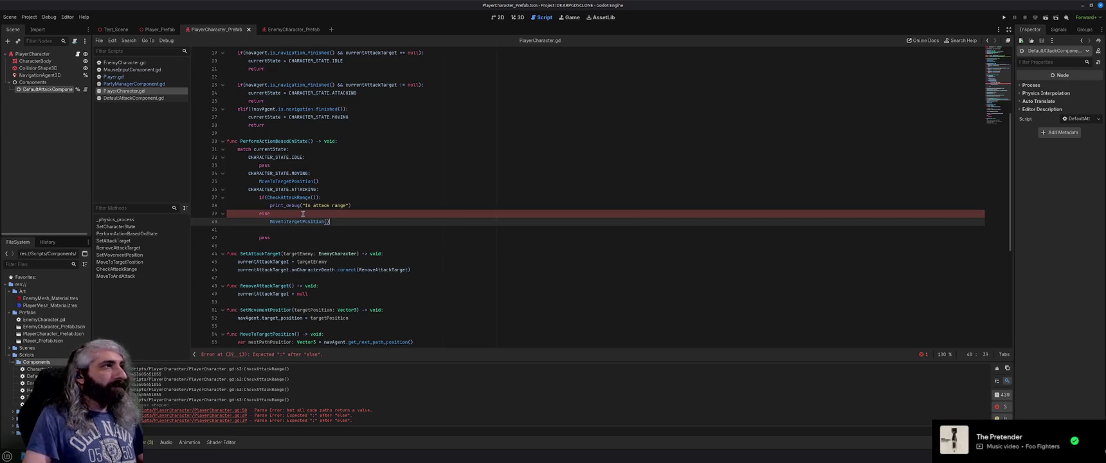
click(310, 216)
text(:)
key(F5)
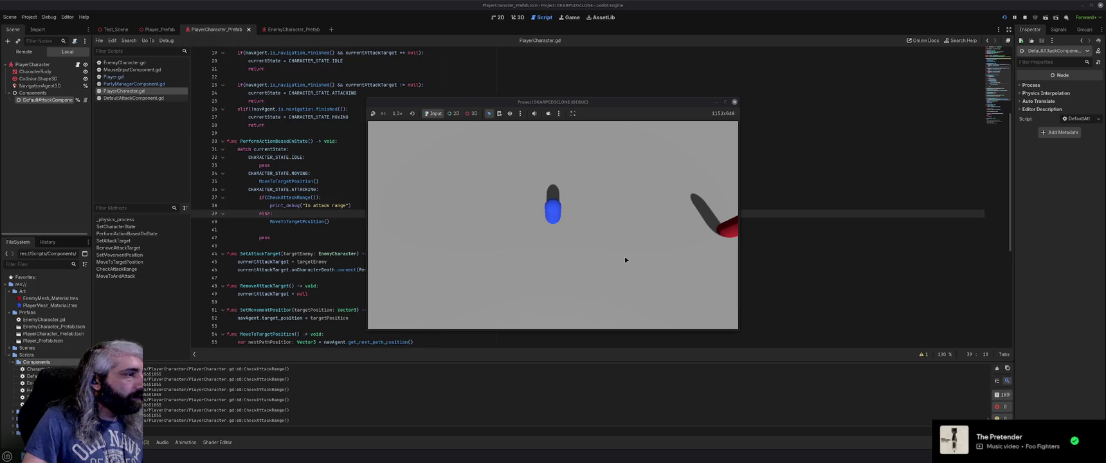
Step: Click two spots to move the blue player, then close the game window
click(553, 268)
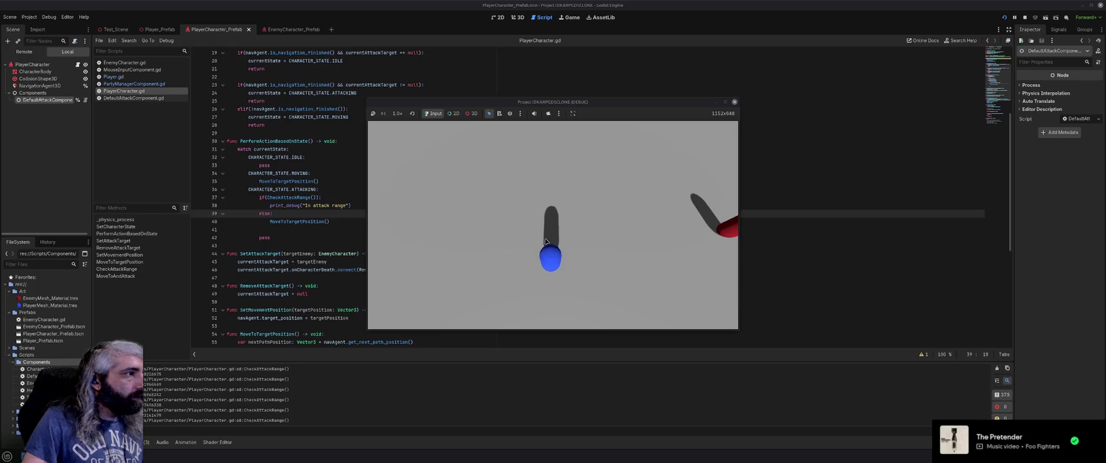
click(575, 233)
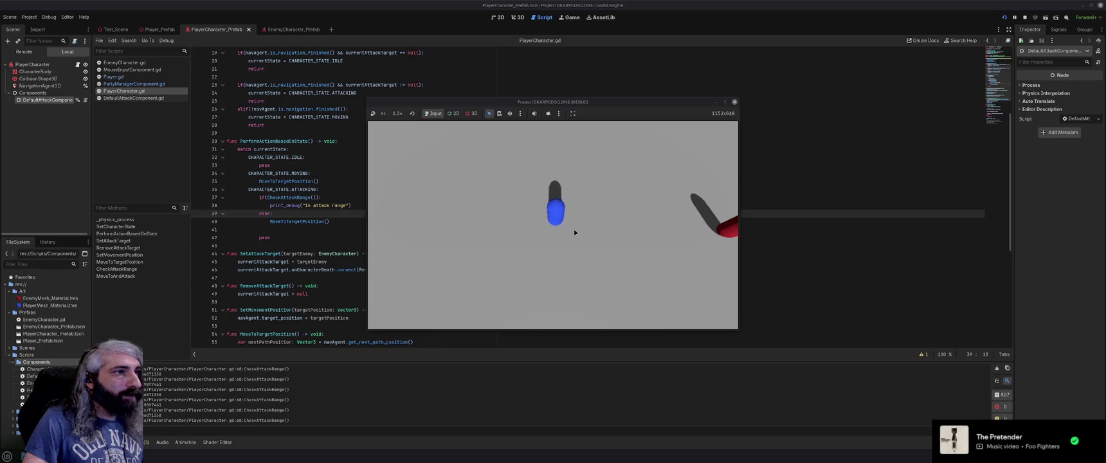
click(735, 103)
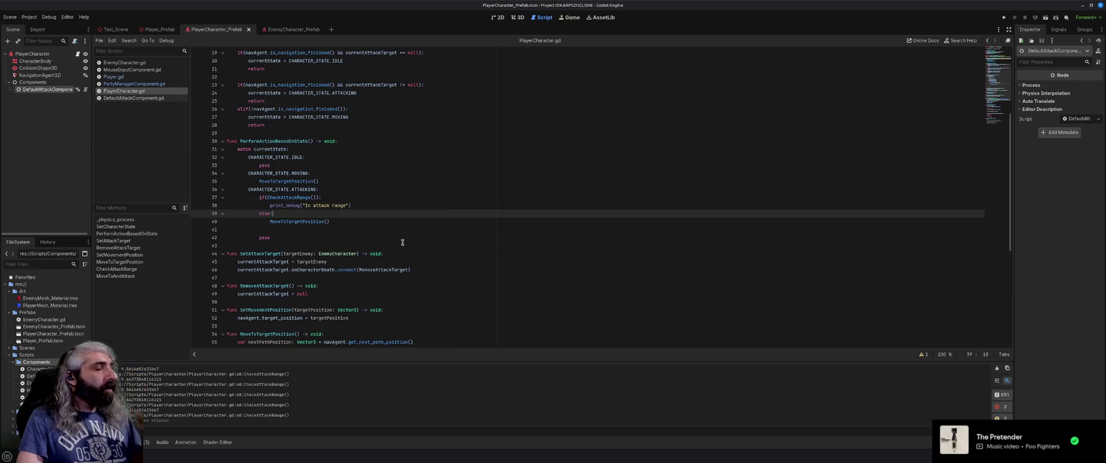
Step: Delete the leftover pass line and empty line below the match block
click(361, 248)
key(Left)
key(Left)
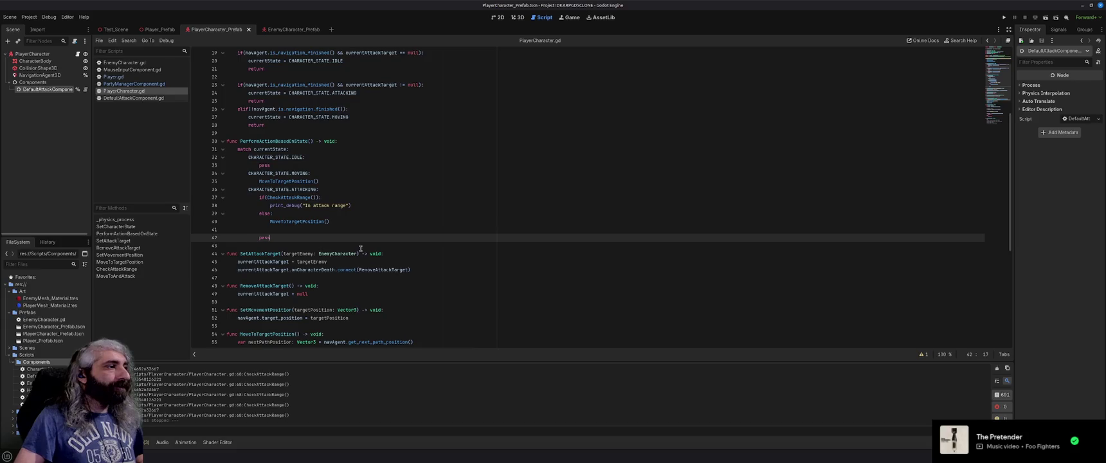
key(BackSpace)
key(BackSpace)
key(BackSpace)
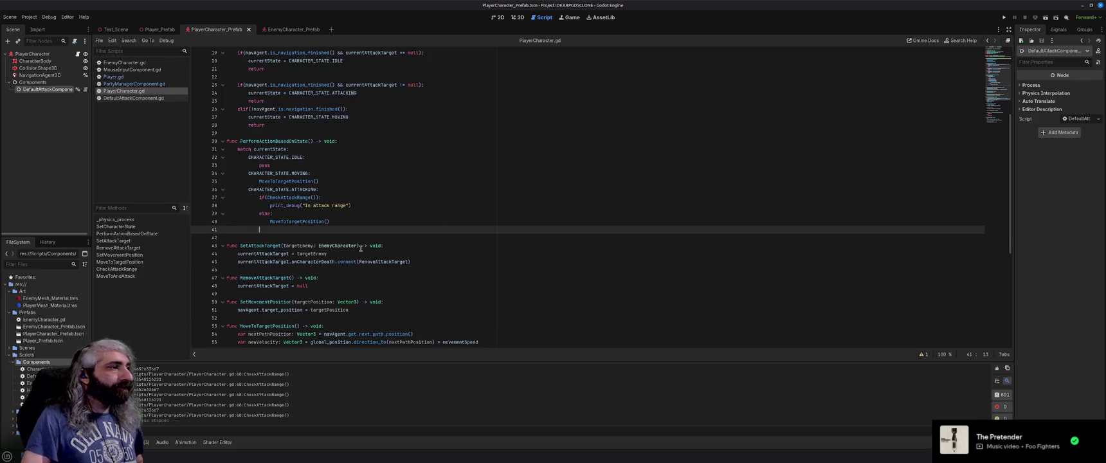
key(BackSpace)
key(BackSpace)
key(BackSpace)
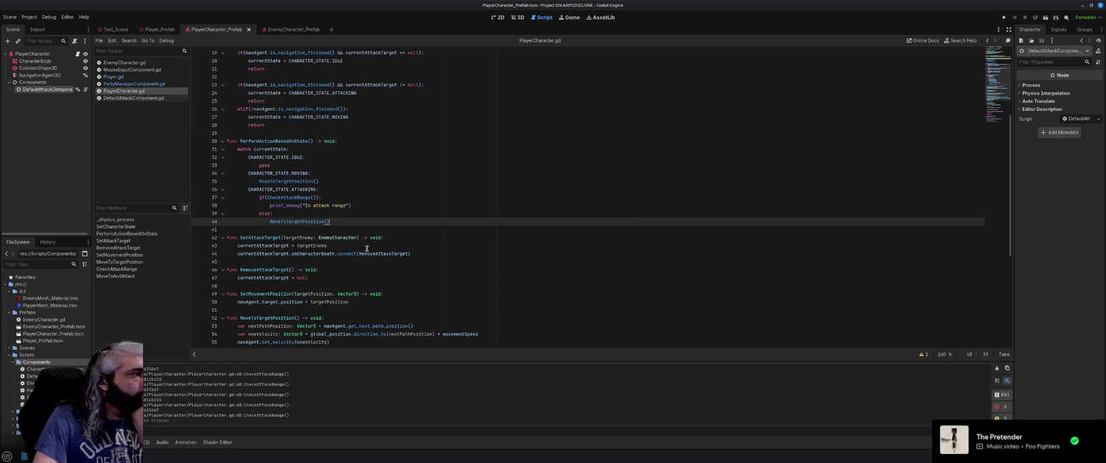
scroll(372, 251, down, 3)
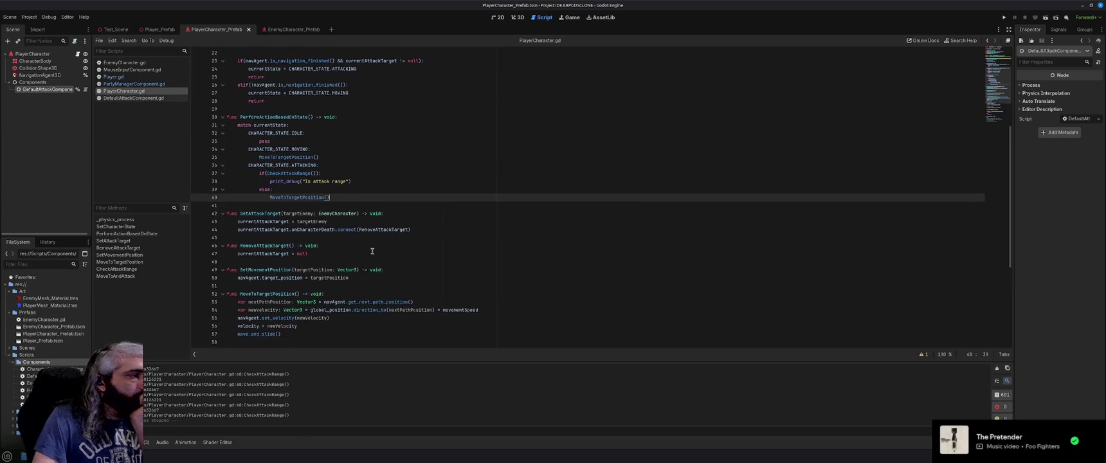
Step: Run the game again, send the blue character to four clicked points, then stop the game
key(F5)
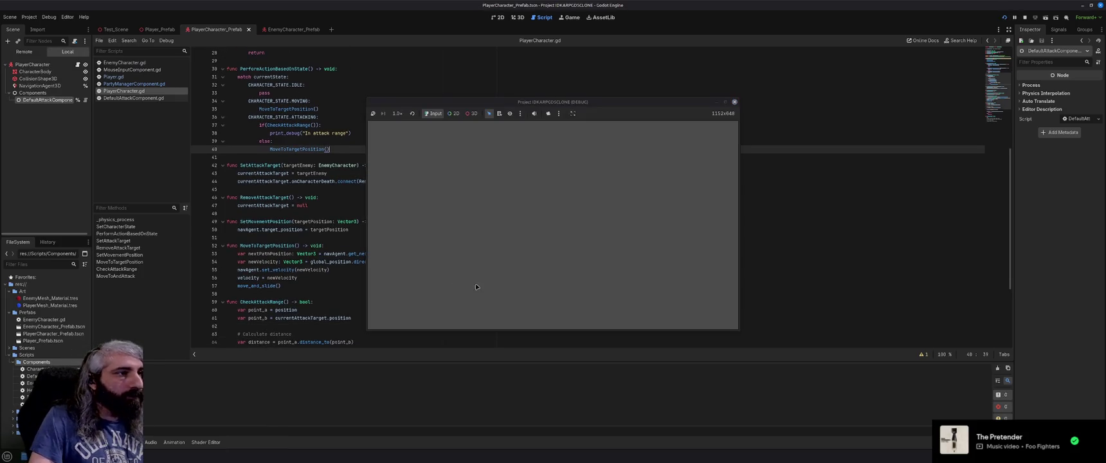
click(549, 252)
click(605, 207)
click(532, 163)
click(573, 260)
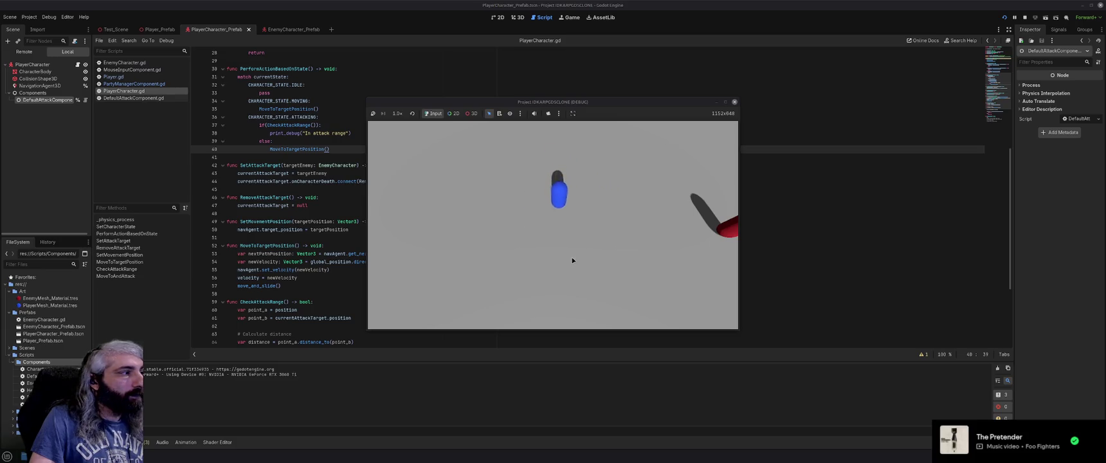
click(735, 102)
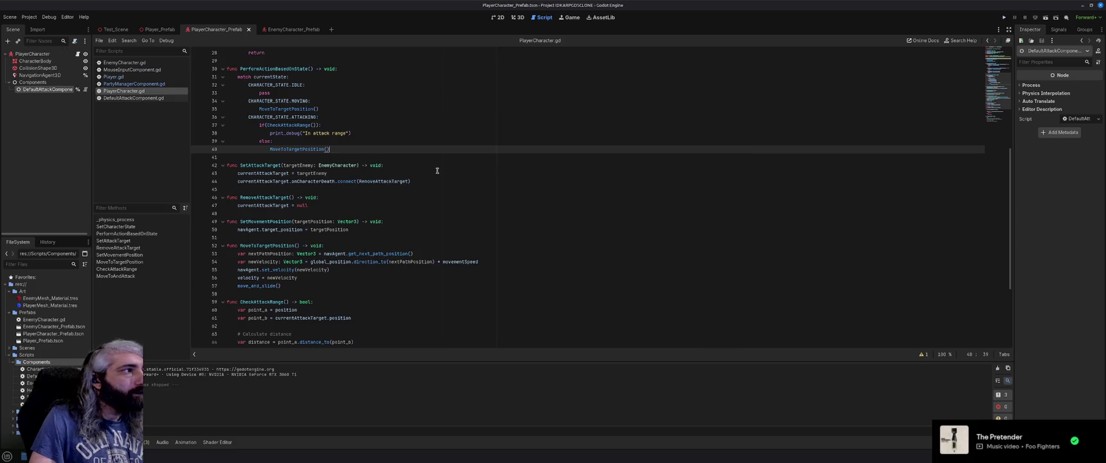
click(477, 229)
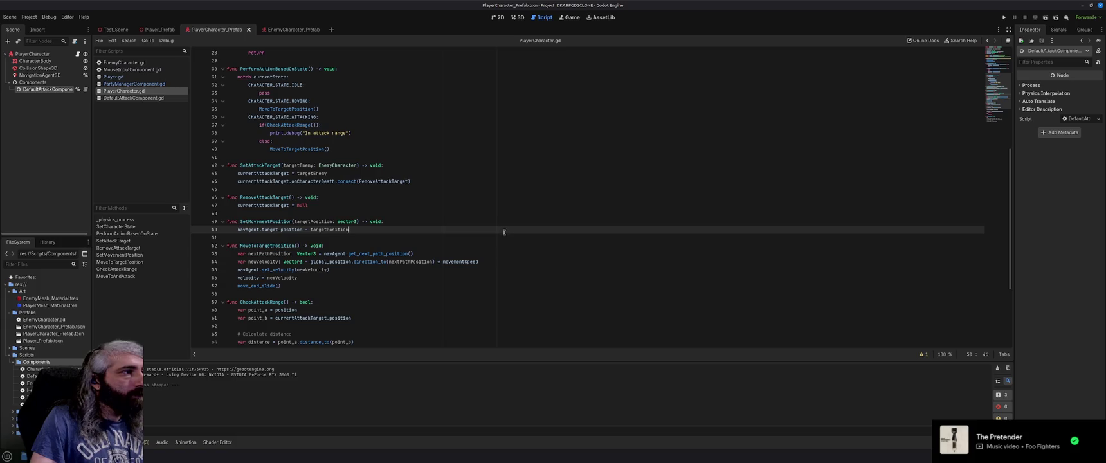
Step: Delete the four planning comment lines in MoveToAndAttack and repair the remaining 'pass' line
scroll(504, 232, down, 1)
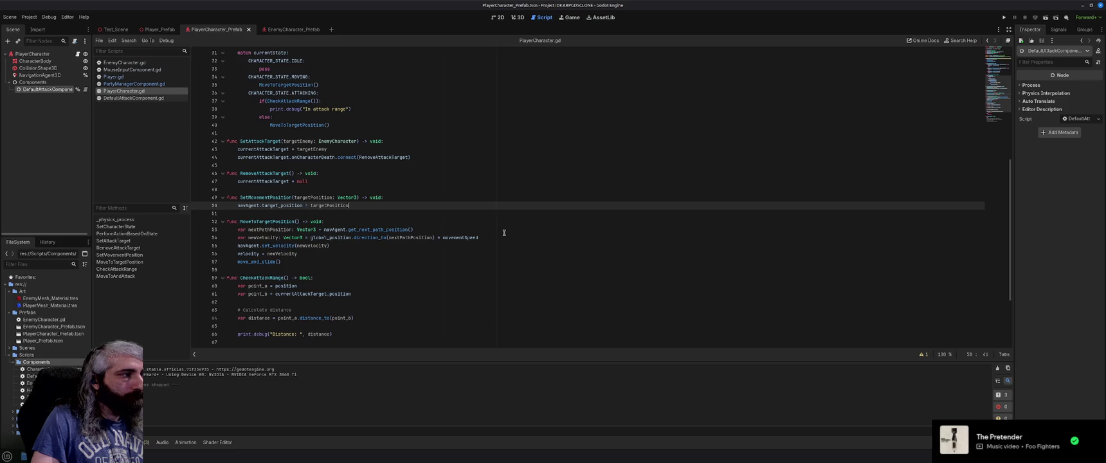
scroll(504, 233, down, 2)
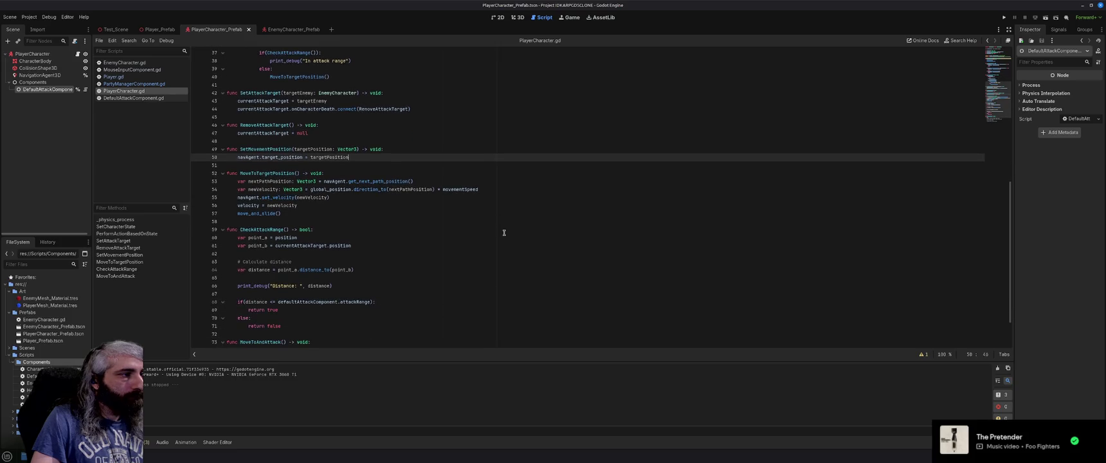
scroll(504, 232, down, 2)
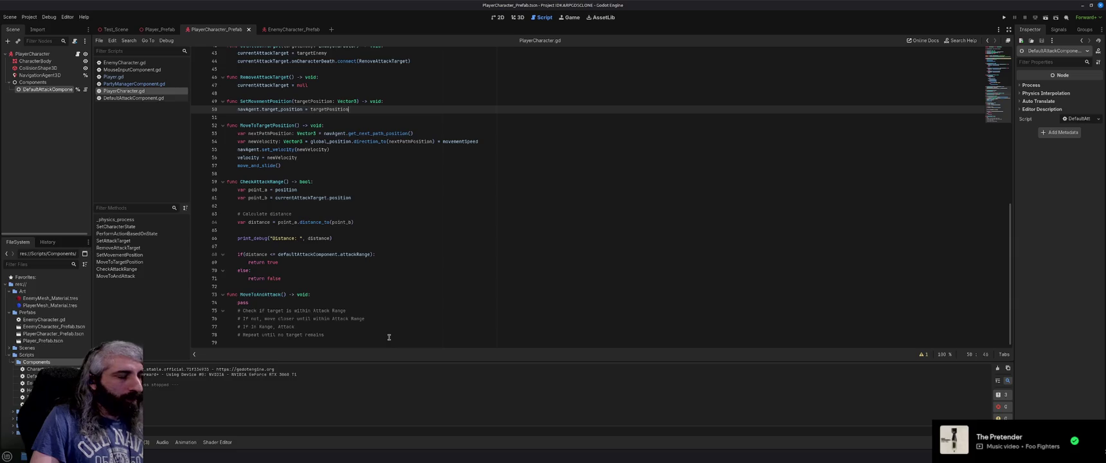
click(350, 335)
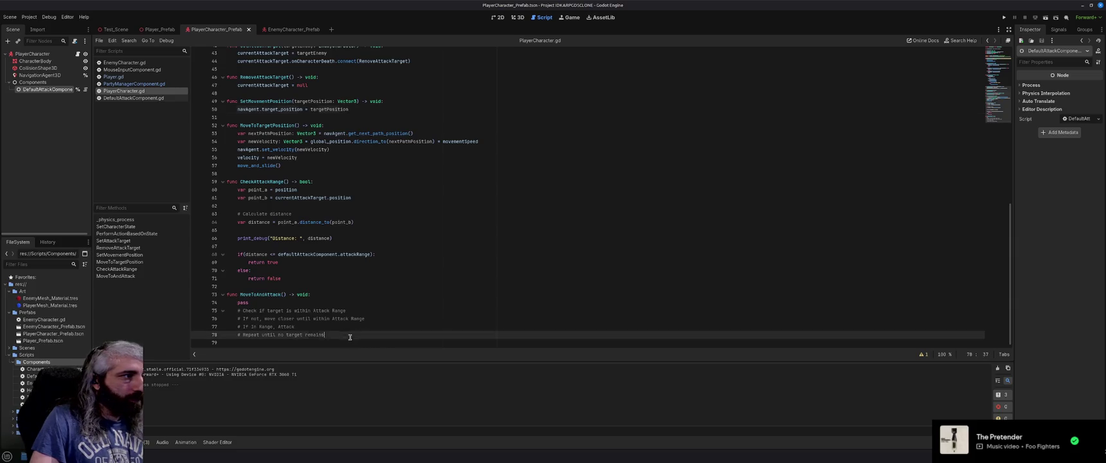
drag(350, 336, 191, 309)
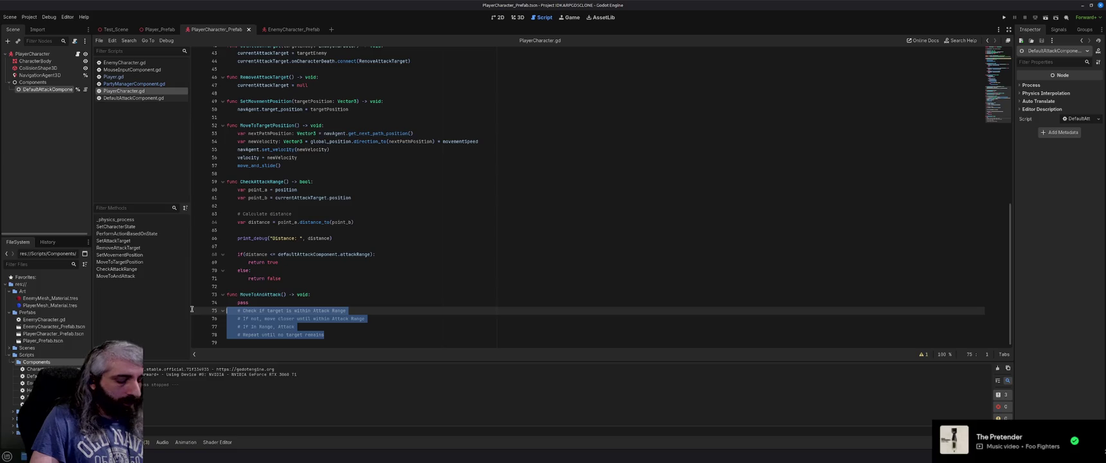
key(BackSpace)
key(BackSpace)
text(s)
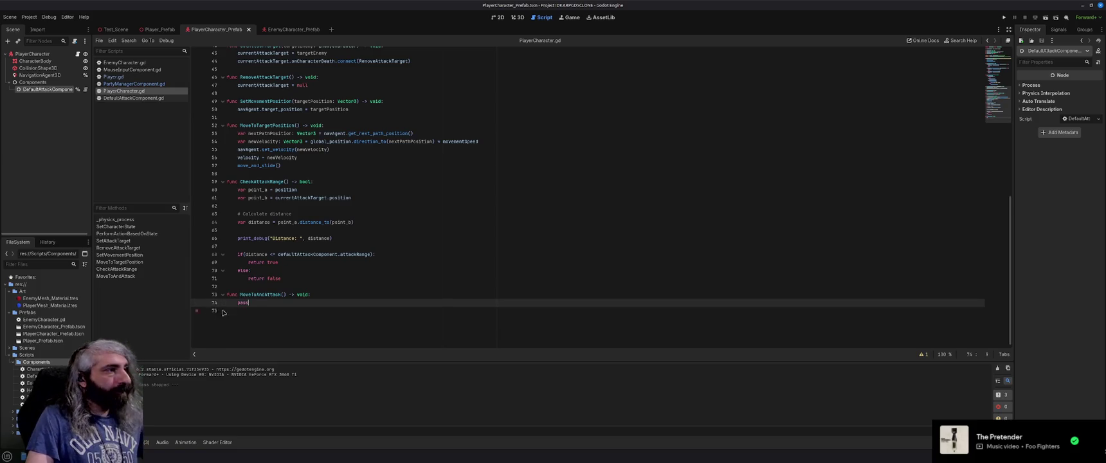
click(355, 308)
scroll(355, 308, up, 10)
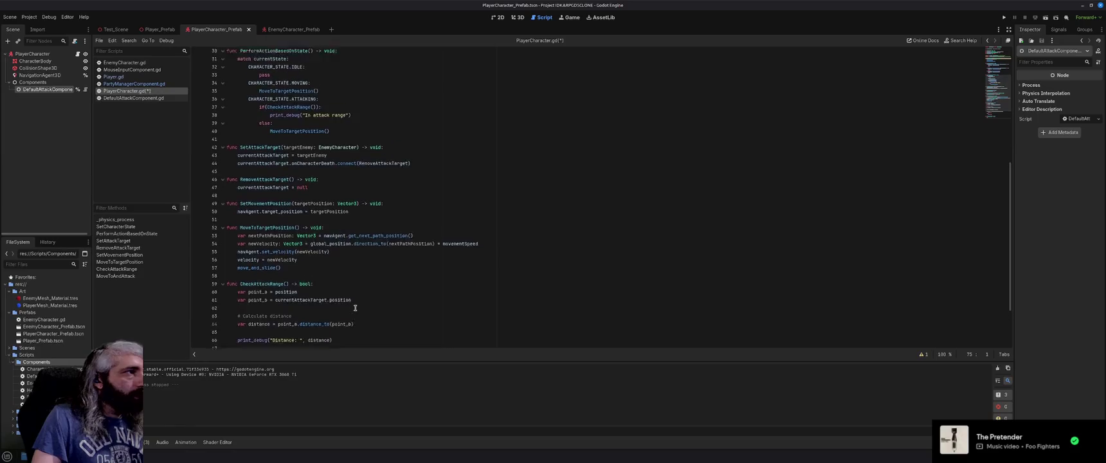
scroll(355, 308, up, 2)
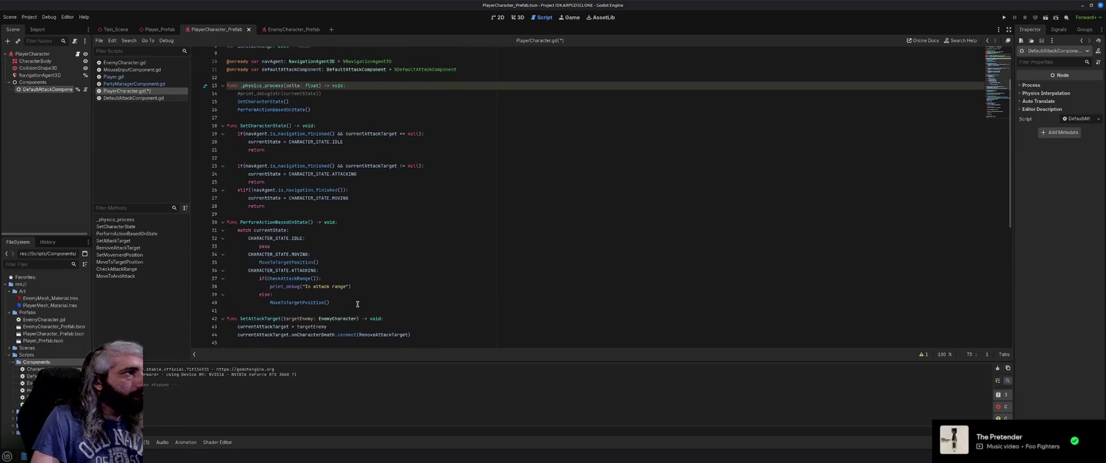
scroll(358, 303, down, 2)
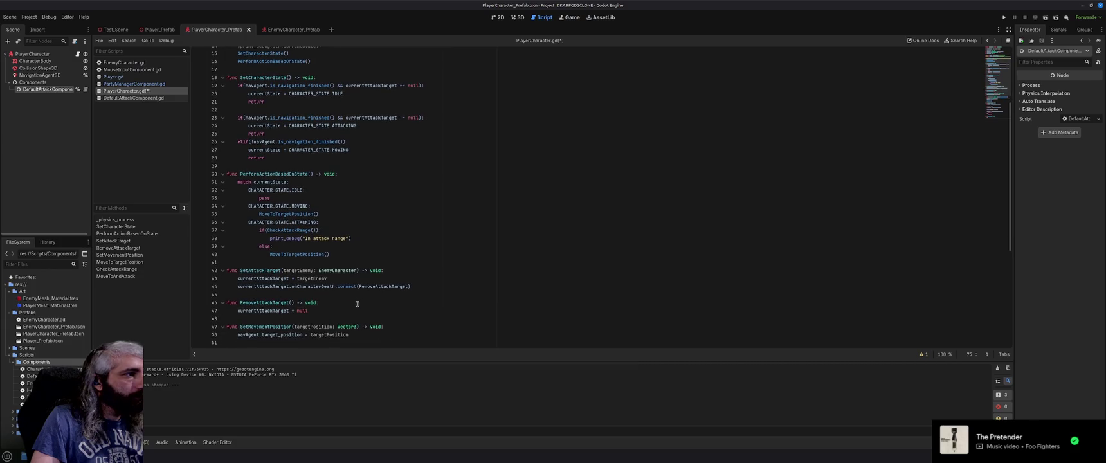
scroll(358, 304, down, 1)
scroll(357, 304, down, 1)
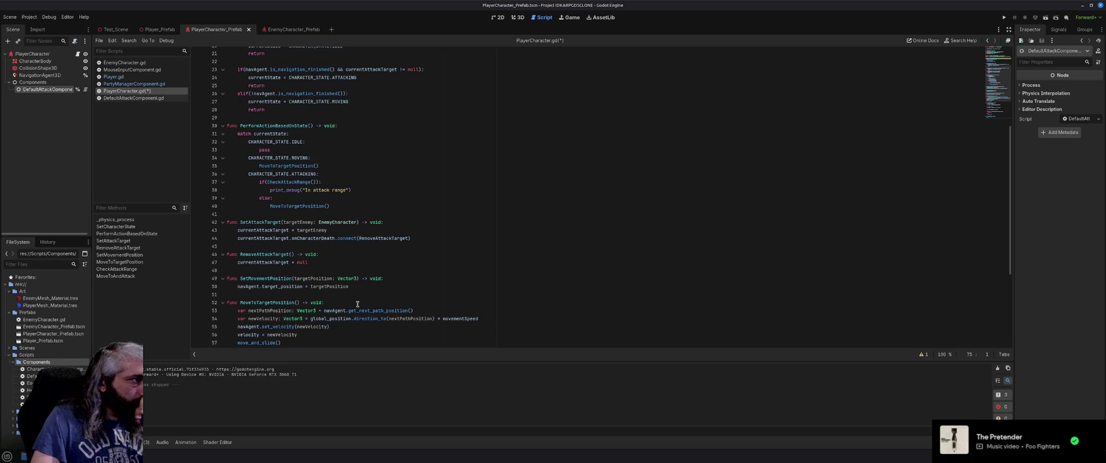
scroll(357, 304, down, 1)
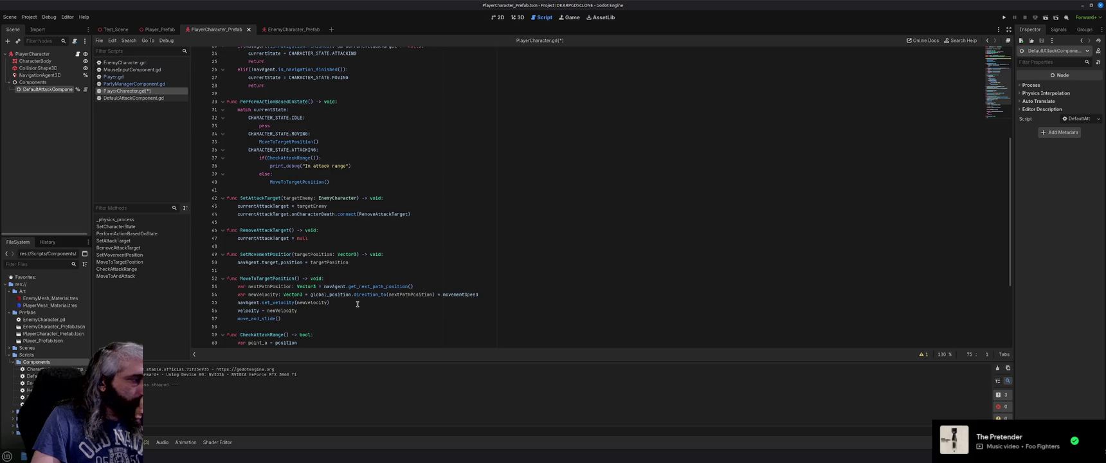
scroll(358, 304, down, 1)
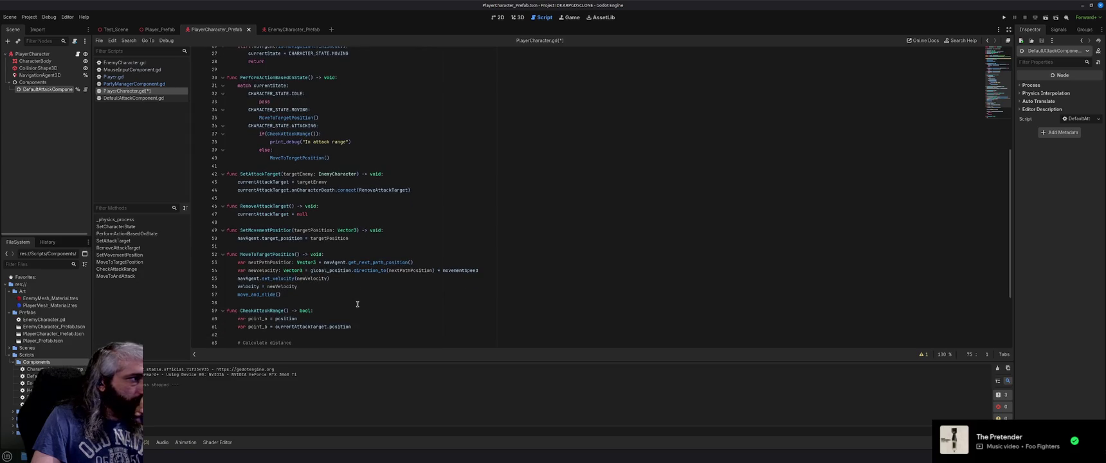
scroll(358, 304, up, 9)
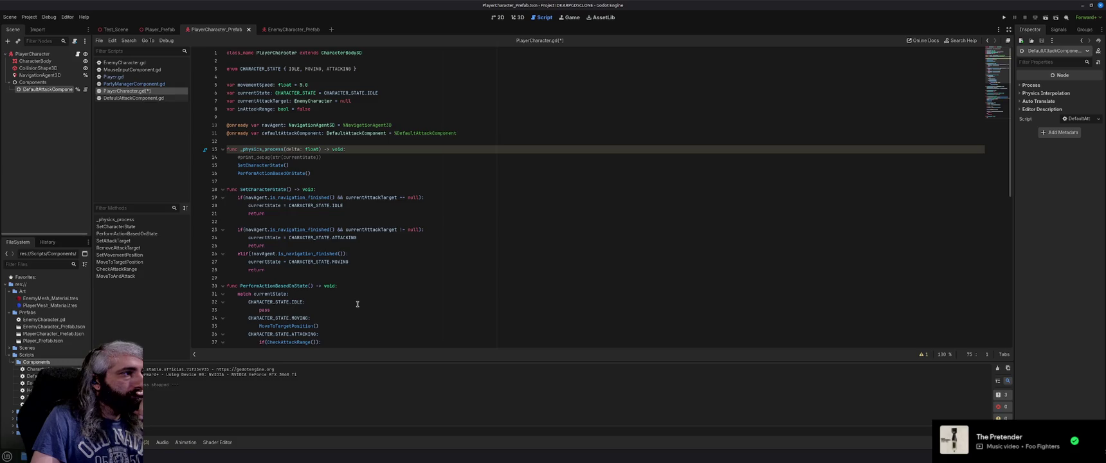
scroll(357, 304, down, 2)
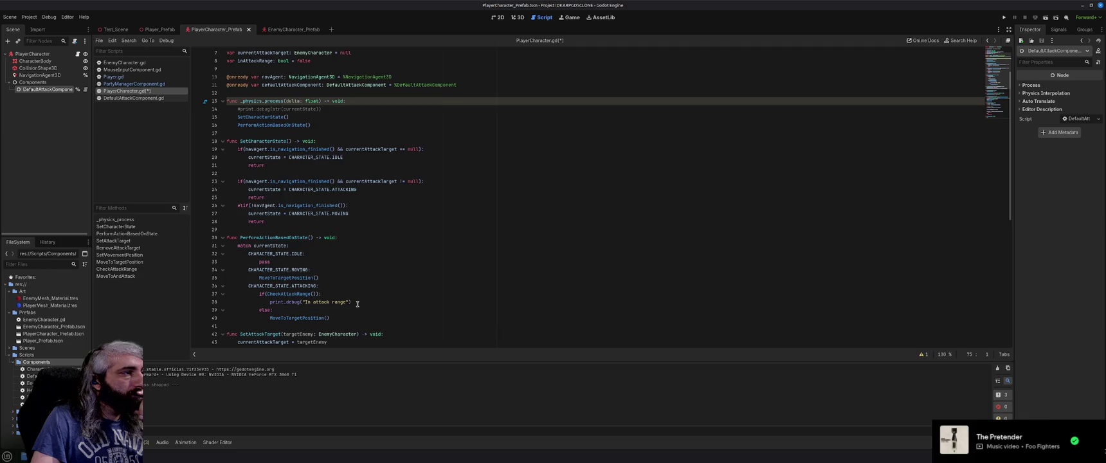
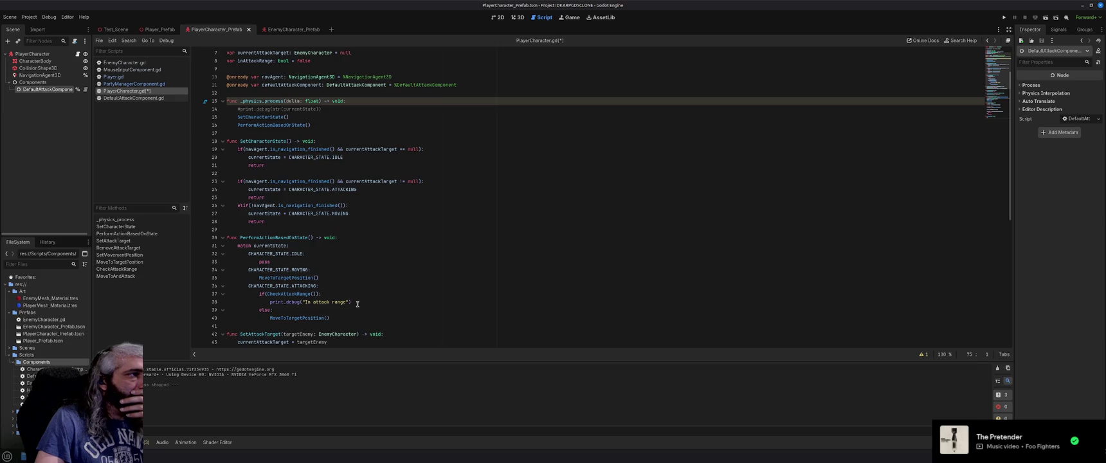
Step: Insert a SetMovementPosition() call as the else branch's first statement, with a blank line above it
scroll(358, 304, down, 3)
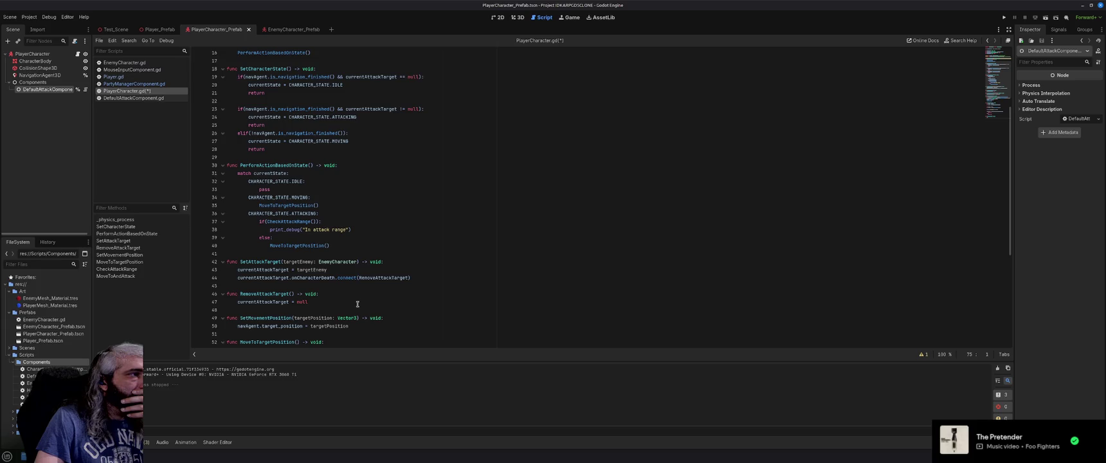
mouse_move(290, 221)
click(310, 238)
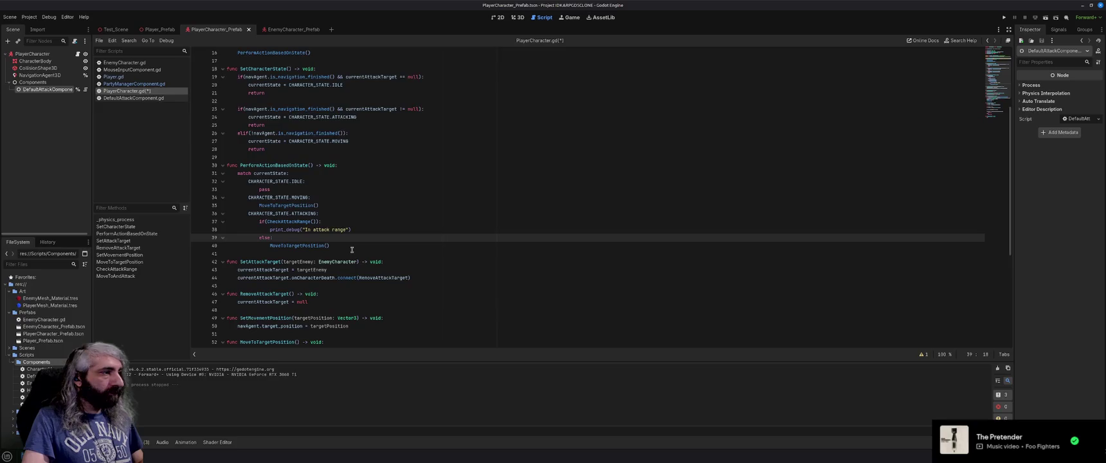
key(Return)
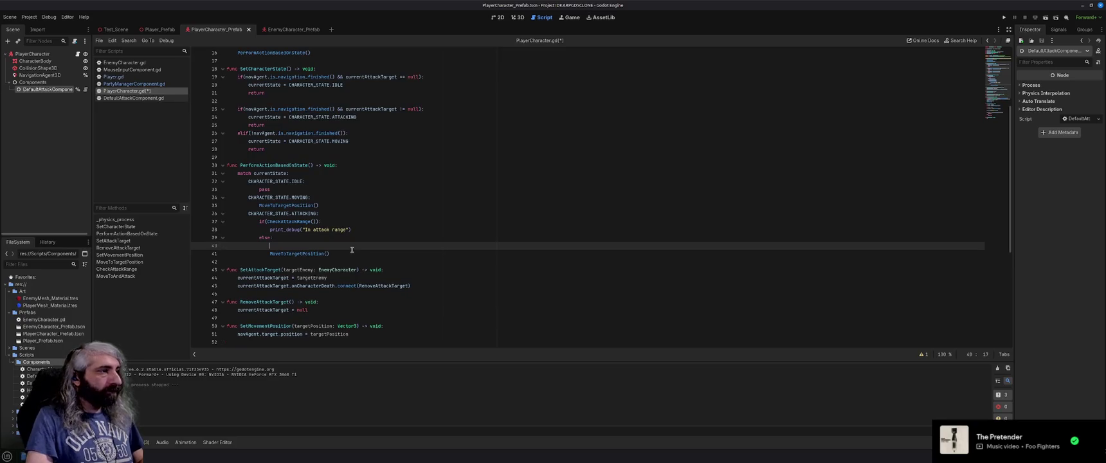
text(SetMo)
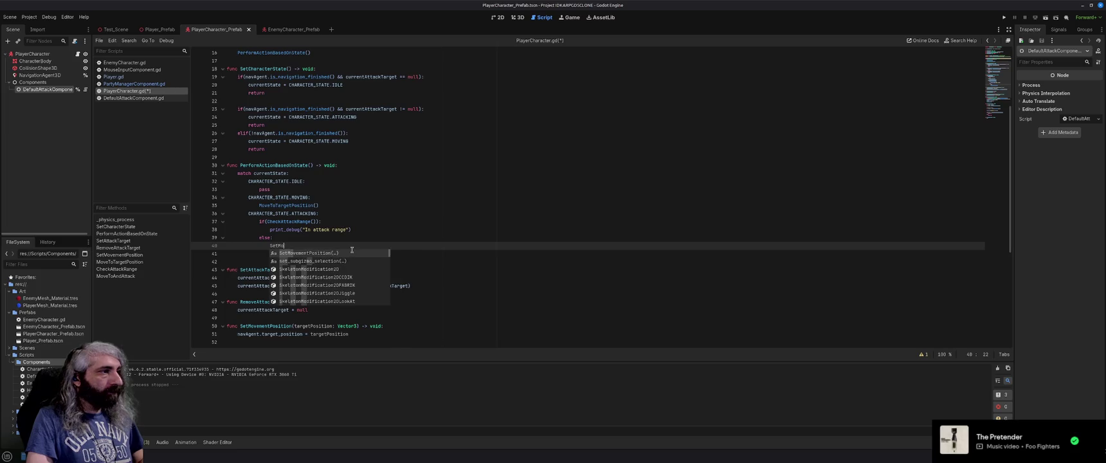
key(Return)
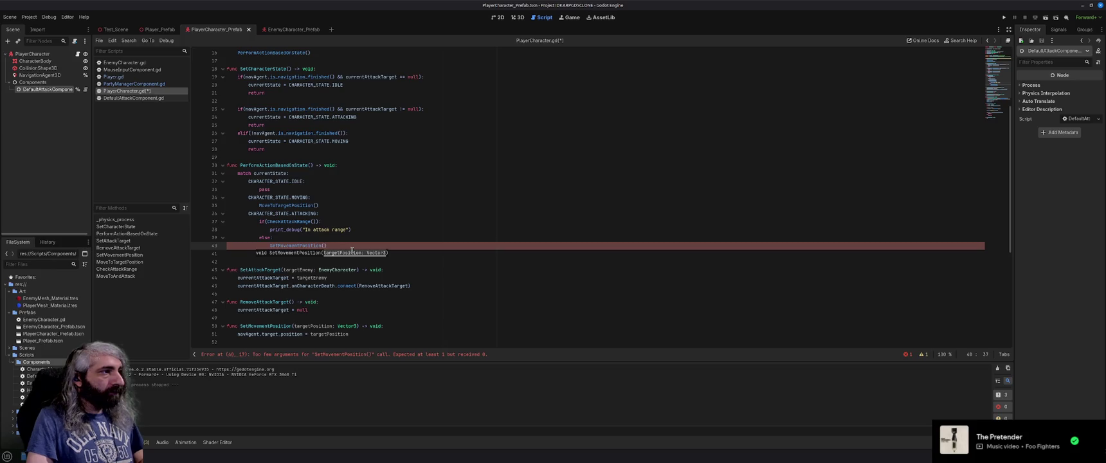
key(Up)
key(Return)
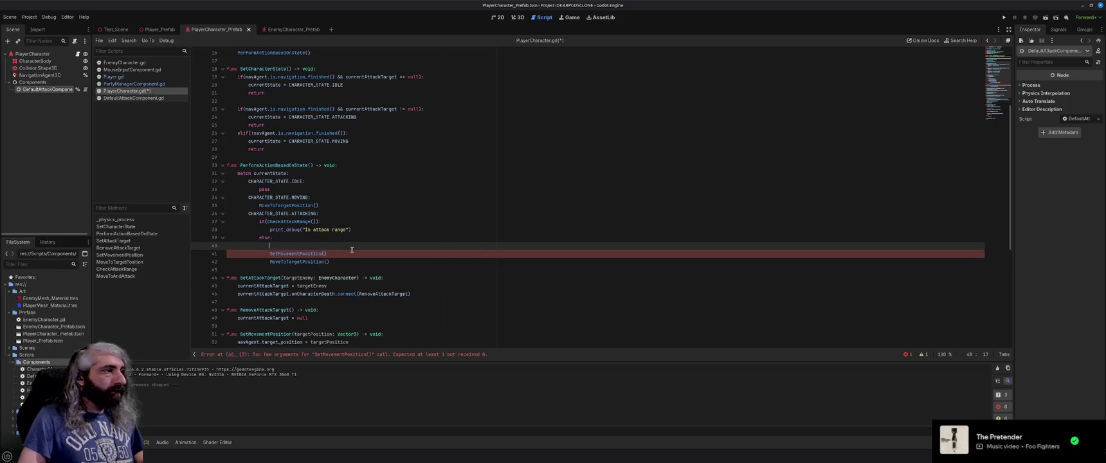
scroll(352, 250, down, 5)
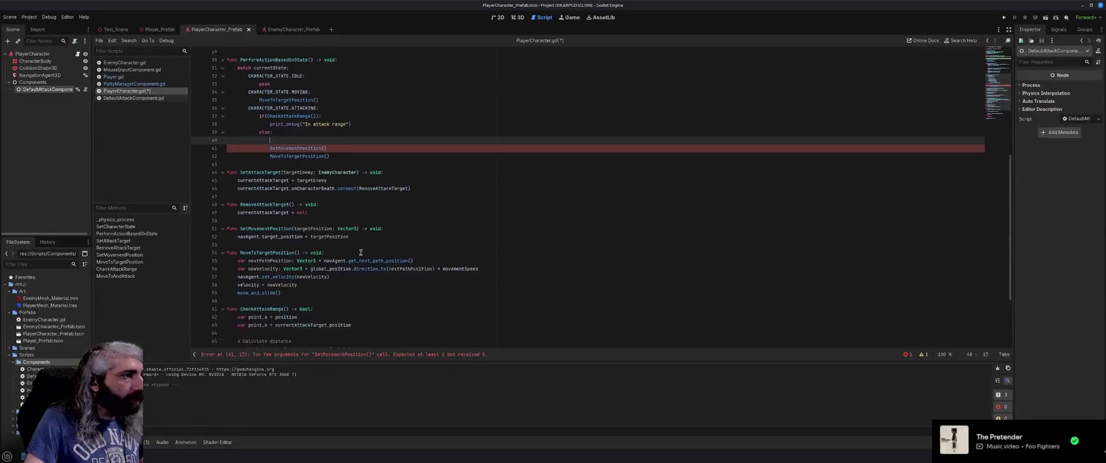
scroll(361, 254, down, 1)
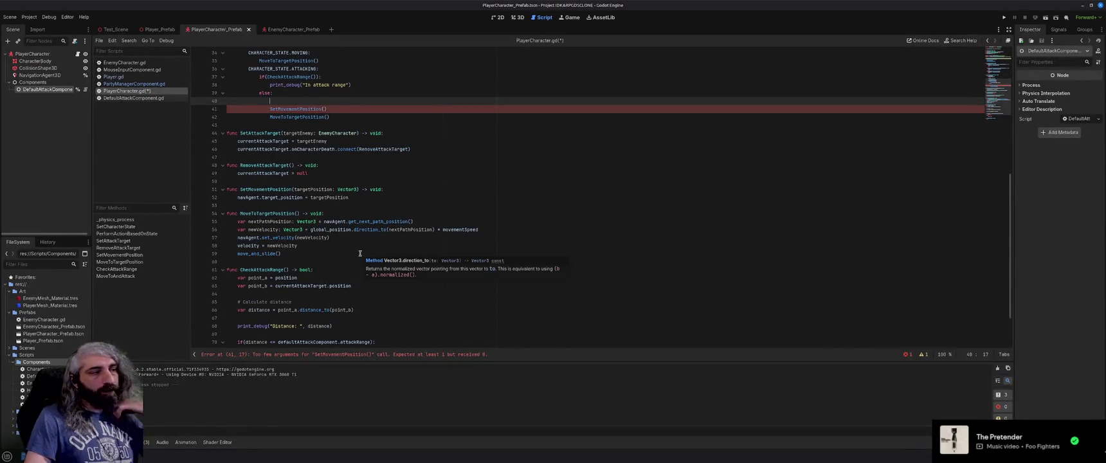
scroll(360, 254, down, 1)
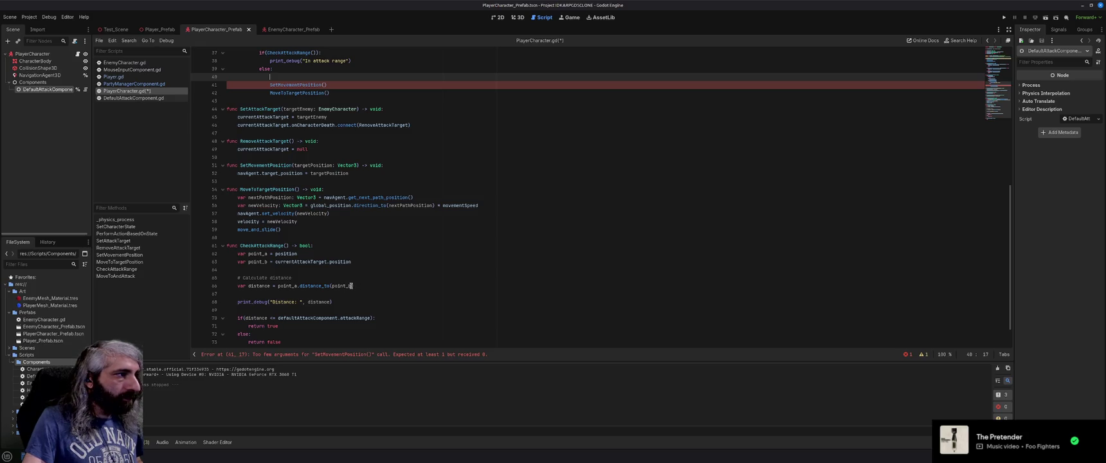
scroll(352, 286, up, 1)
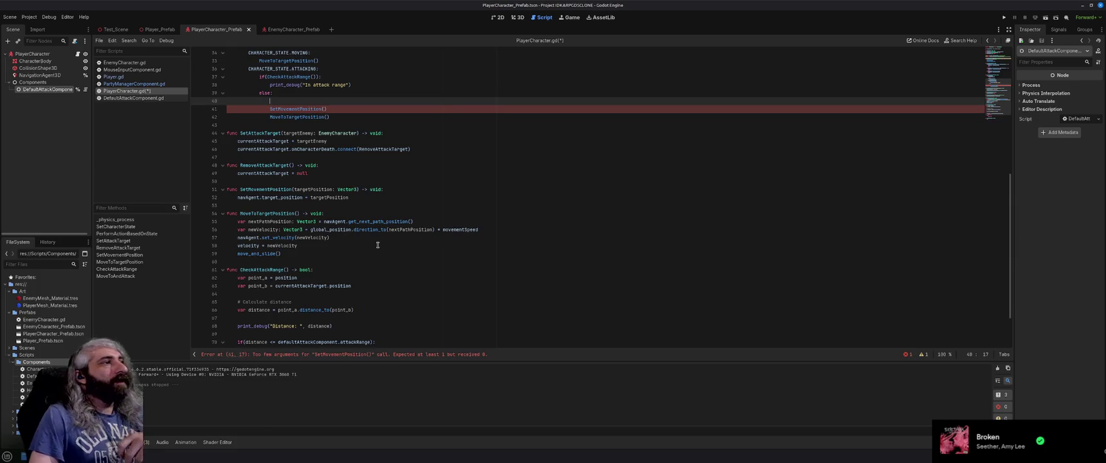
scroll(378, 246, up, 5)
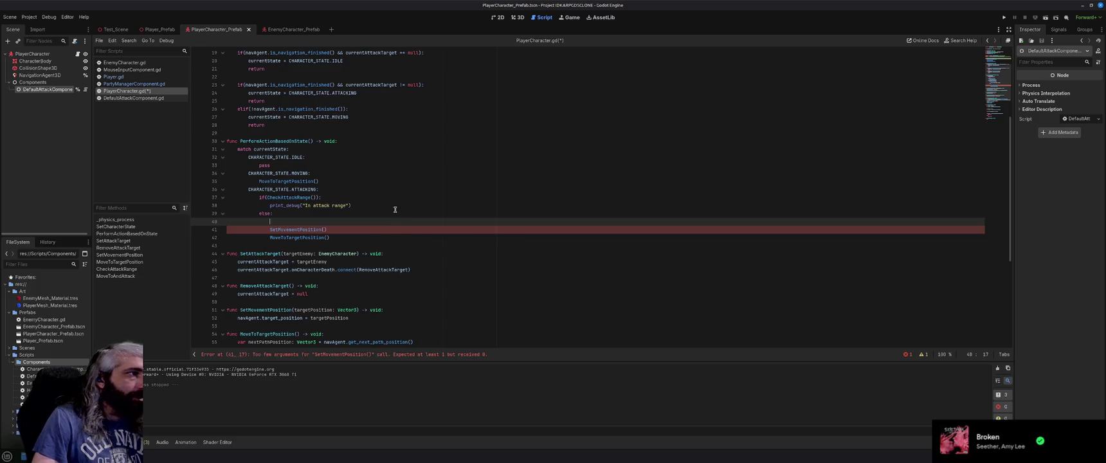
scroll(395, 209, down, 1)
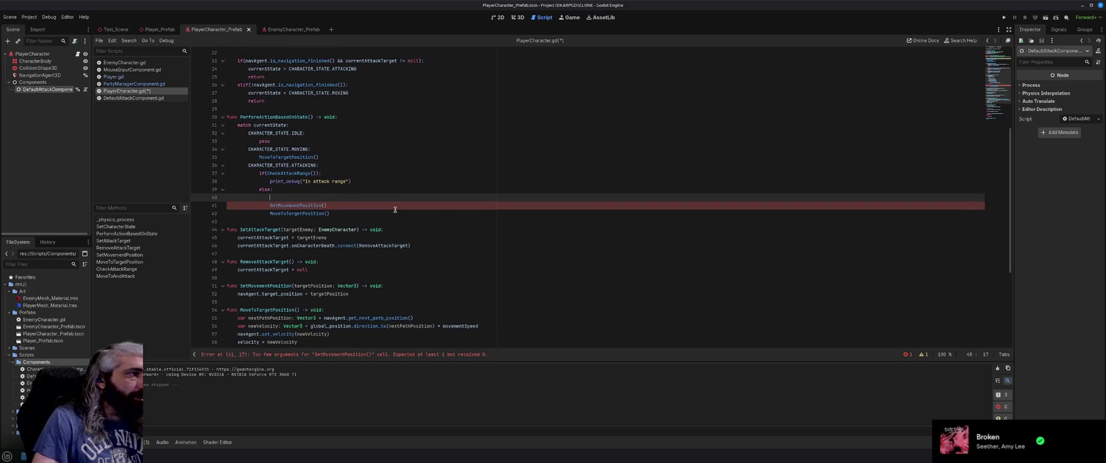
scroll(395, 209, down, 2)
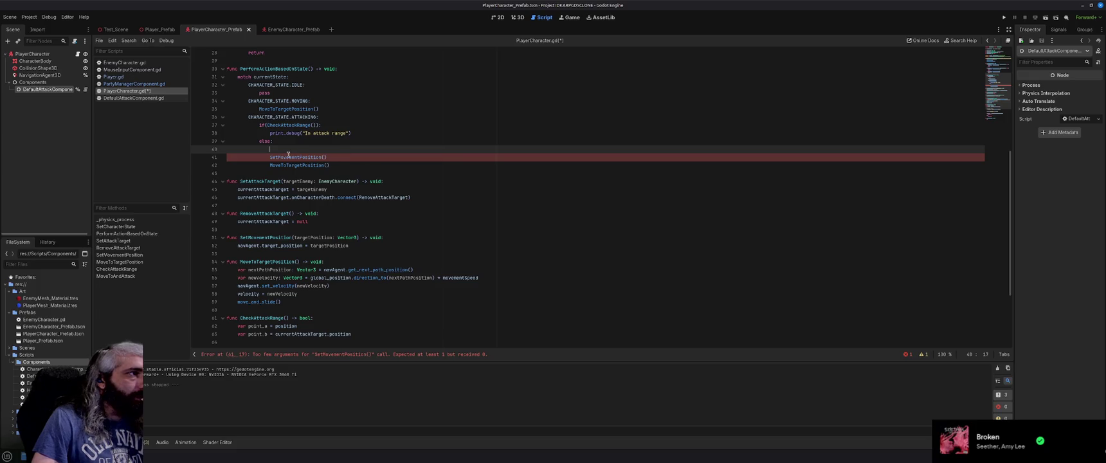
scroll(328, 209, up, 9)
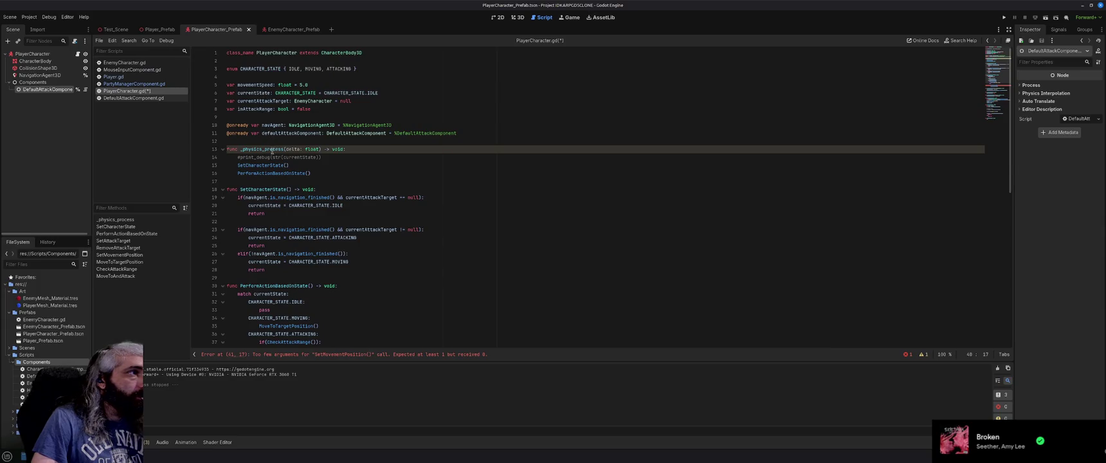
scroll(283, 200, down, 3)
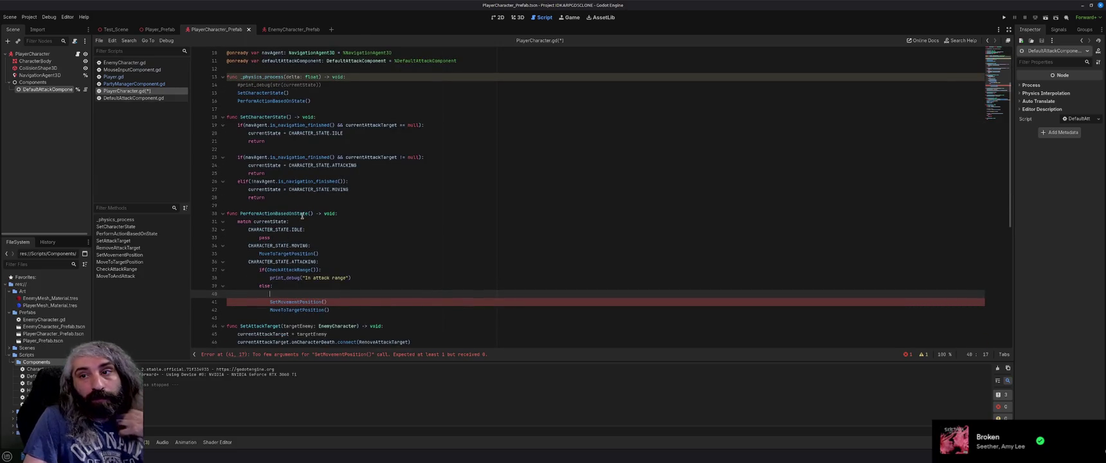
scroll(302, 216, down, 4)
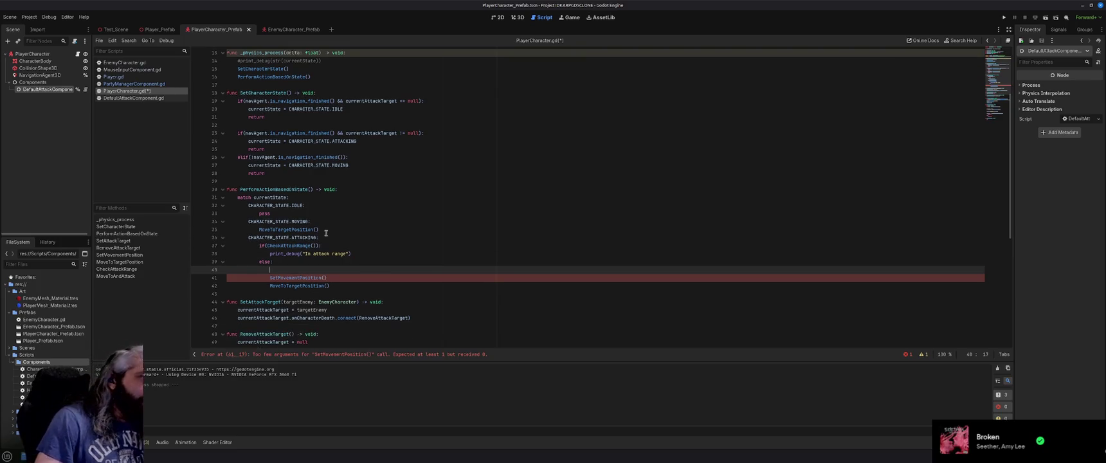
scroll(327, 233, down, 4)
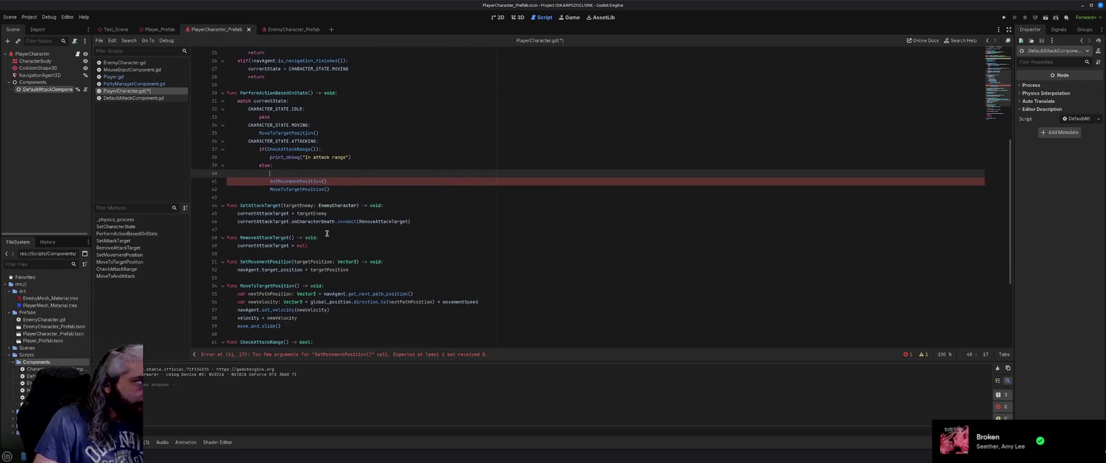
scroll(327, 234, down, 2)
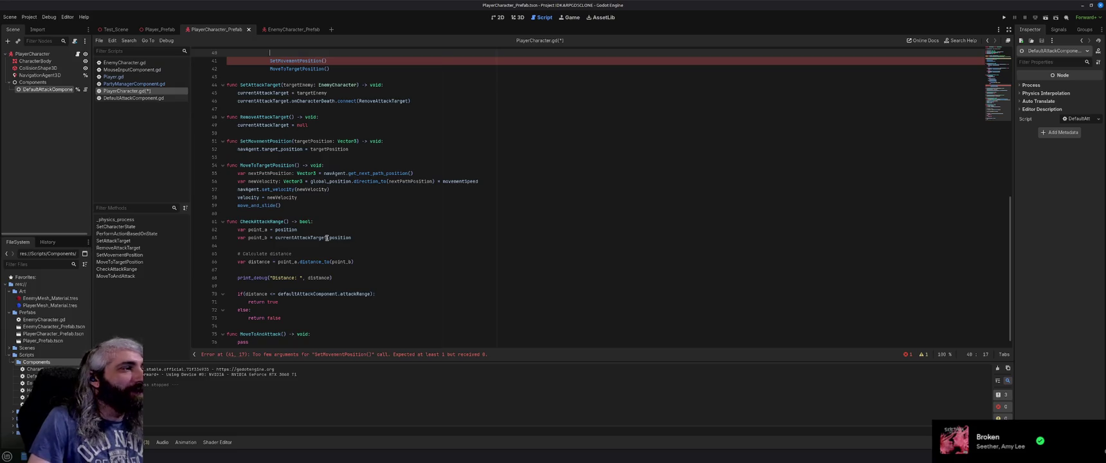
scroll(327, 238, down, 1)
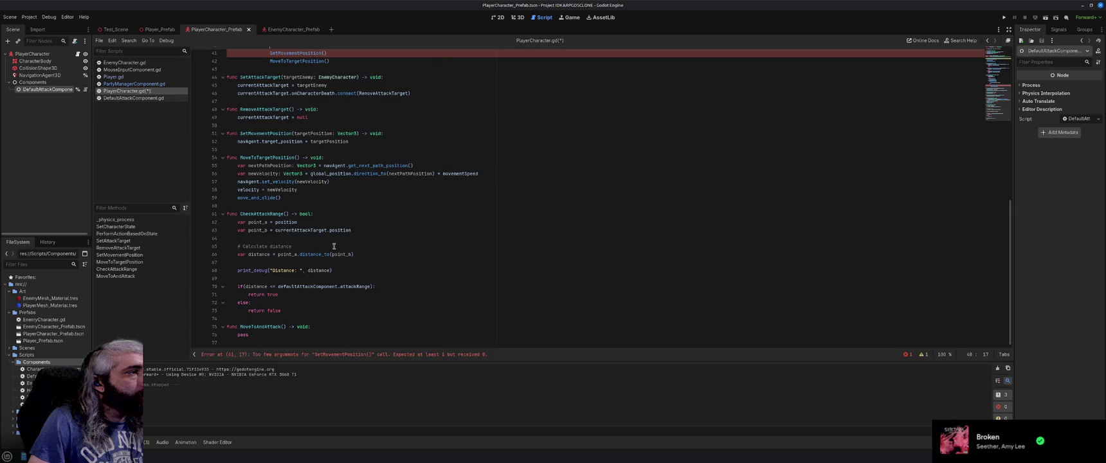
scroll(333, 247, up, 4)
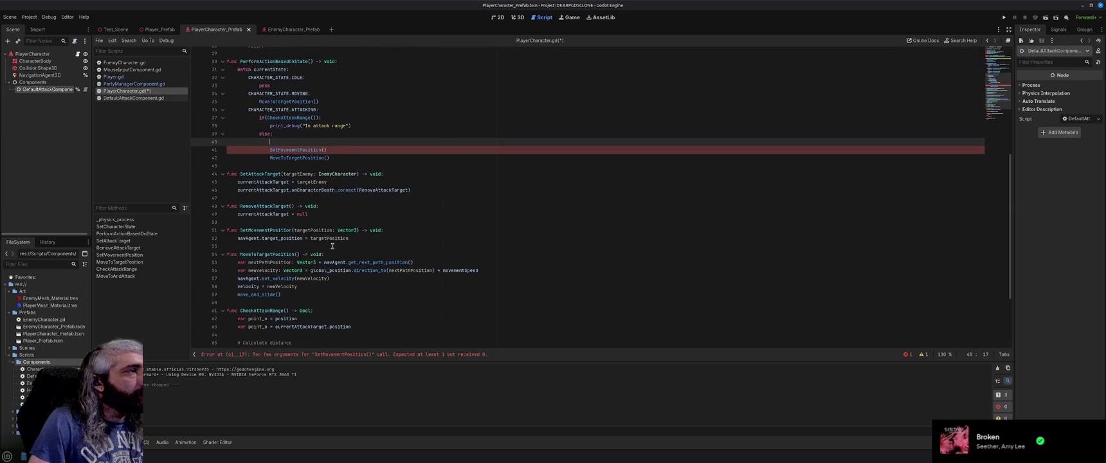
scroll(333, 246, up, 9)
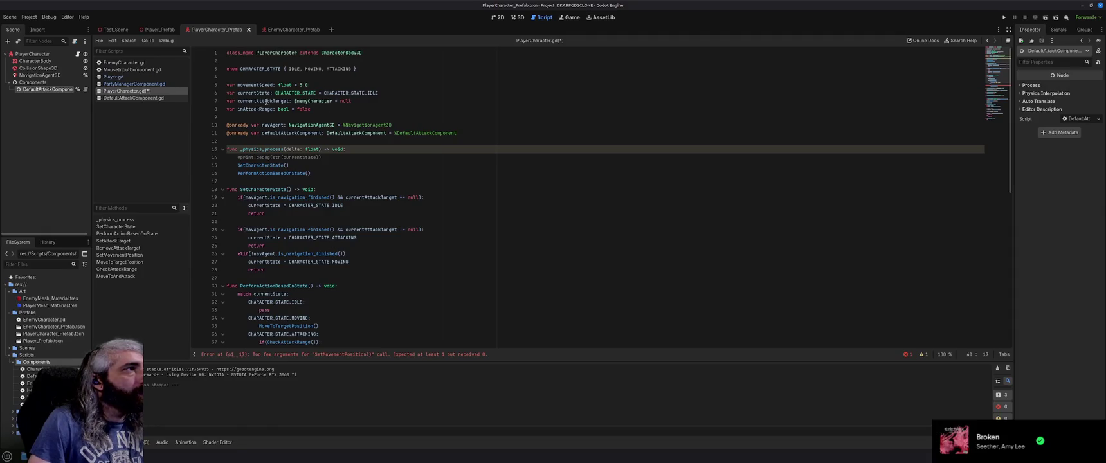
scroll(385, 243, down, 4)
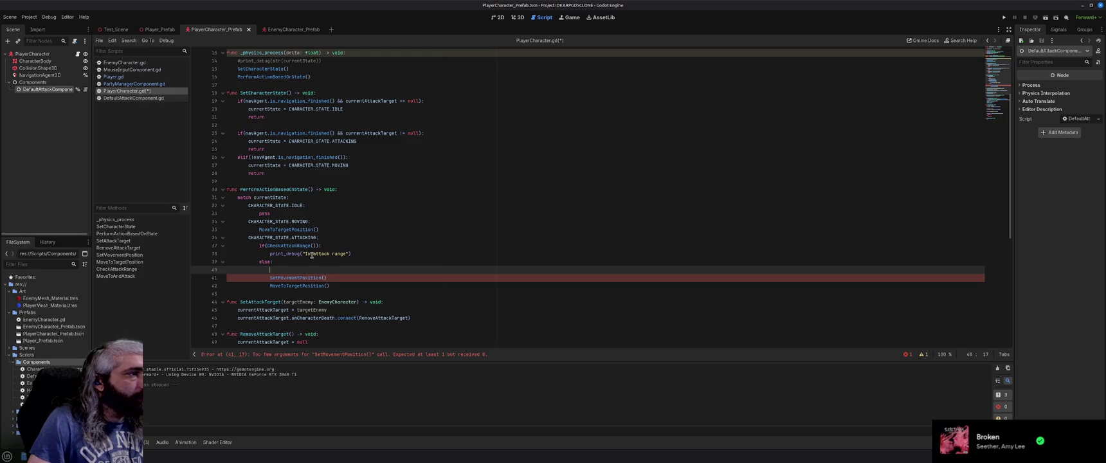
scroll(341, 267, down, 1)
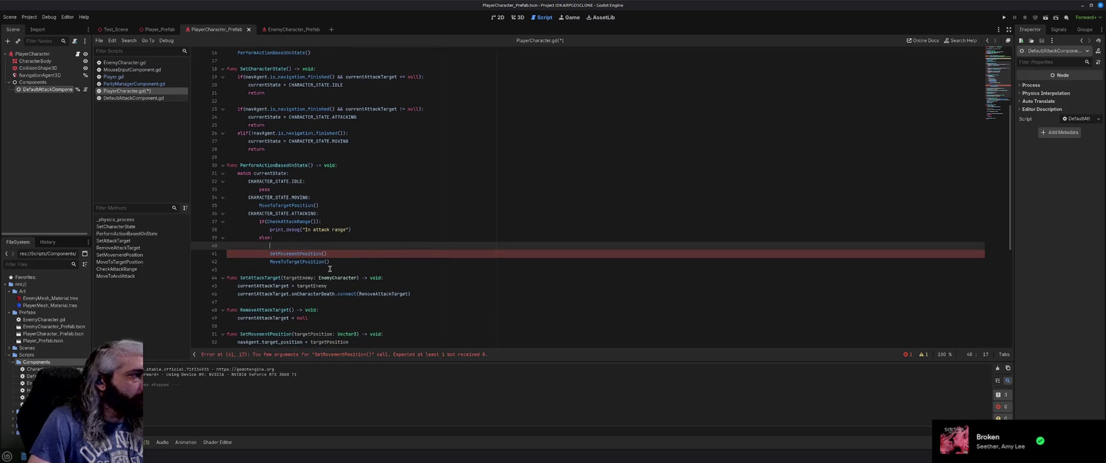
scroll(330, 268, down, 1)
scroll(330, 269, down, 2)
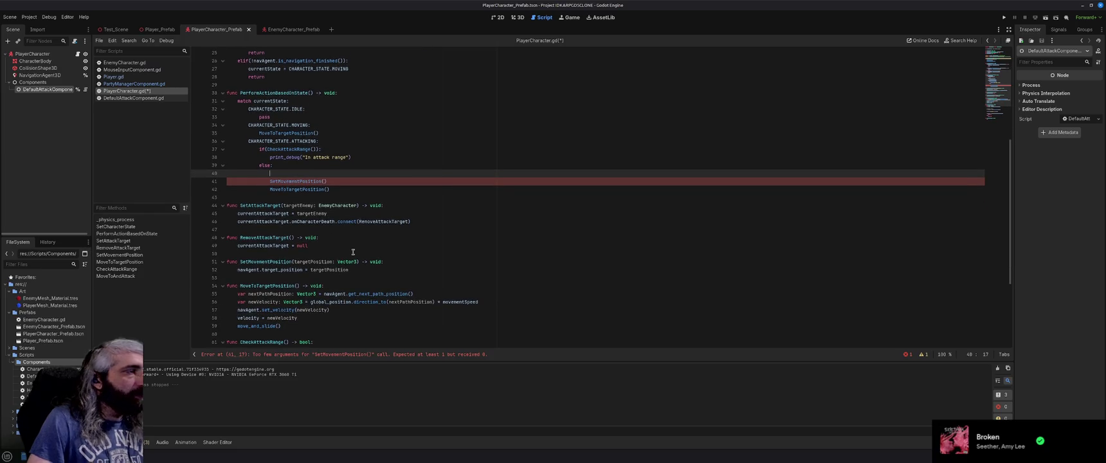
text(var)
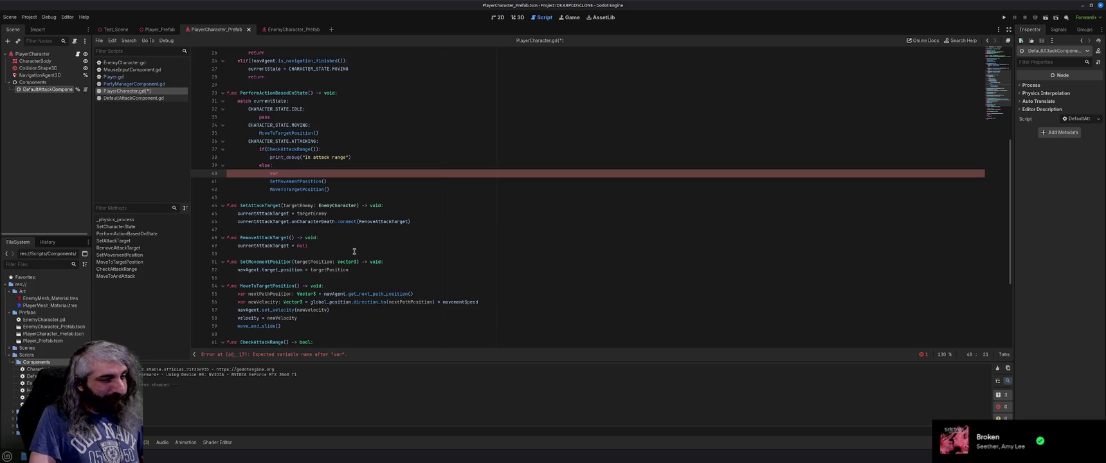
Step: Declare var targetPosition = currentAttackTarget.position above the positionToAttack line
text(ositionToAttack =)
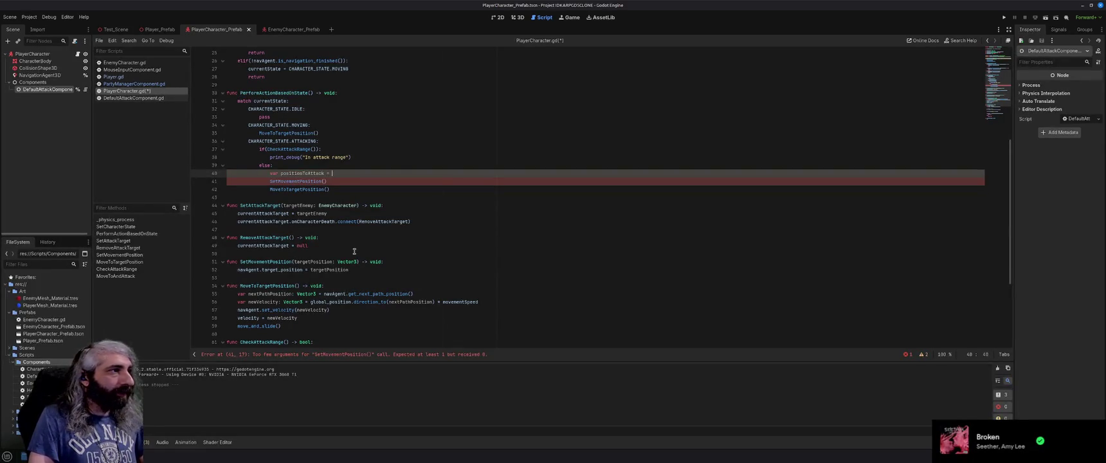
key(ctrl+space)
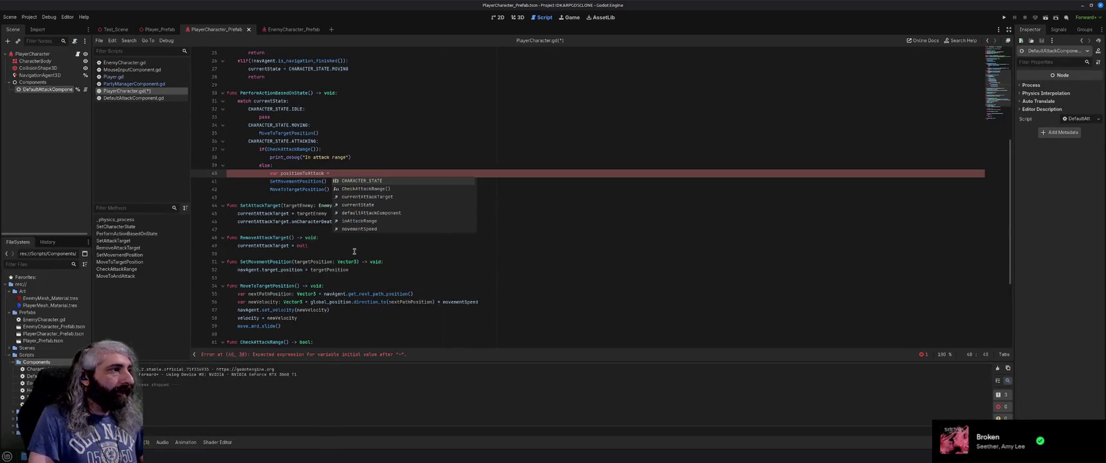
key(Up)
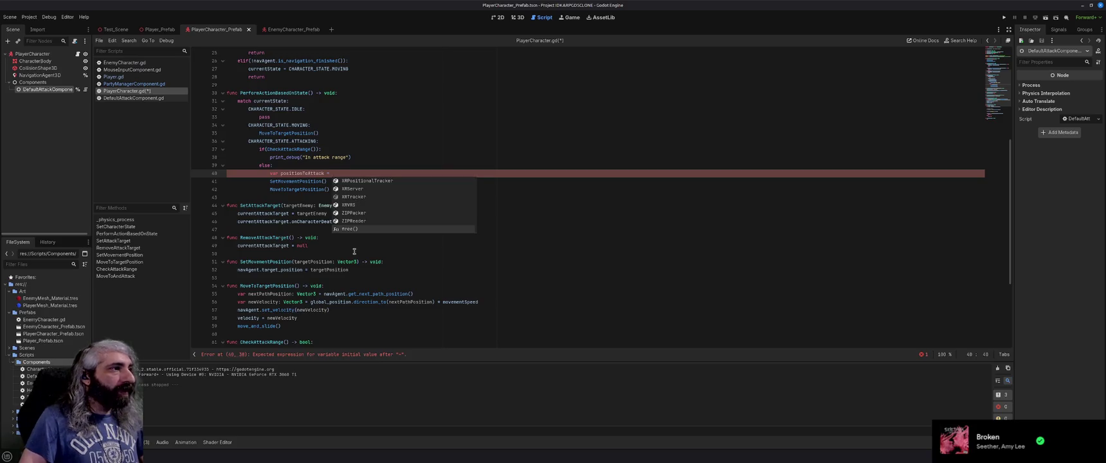
key(Escape)
key(ctrl+shift+Return)
text(currentTarget)
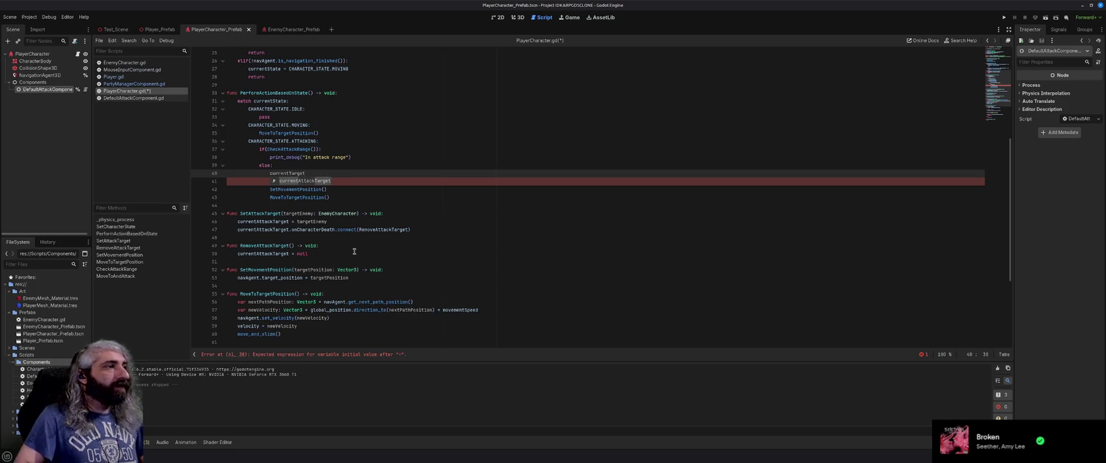
key(Return)
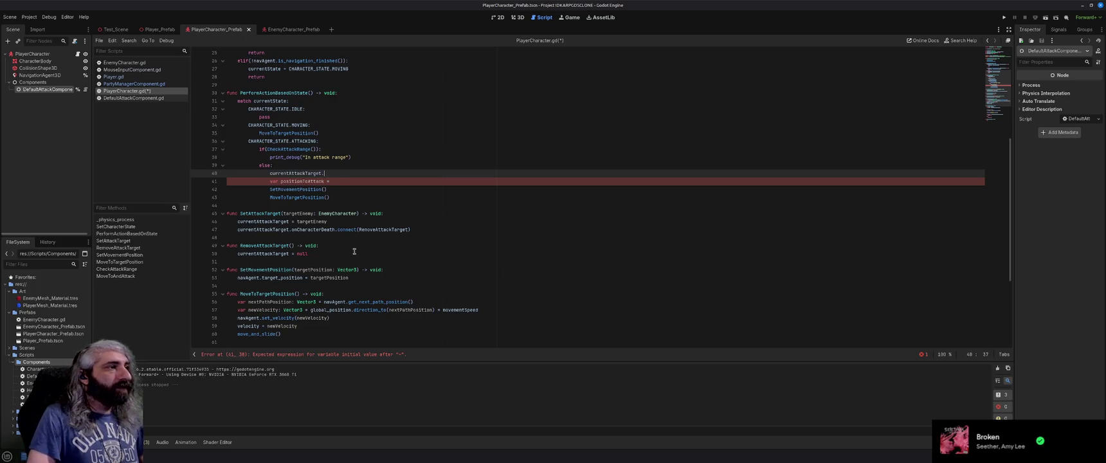
text(post)
key(BackSpace)
text(ition)
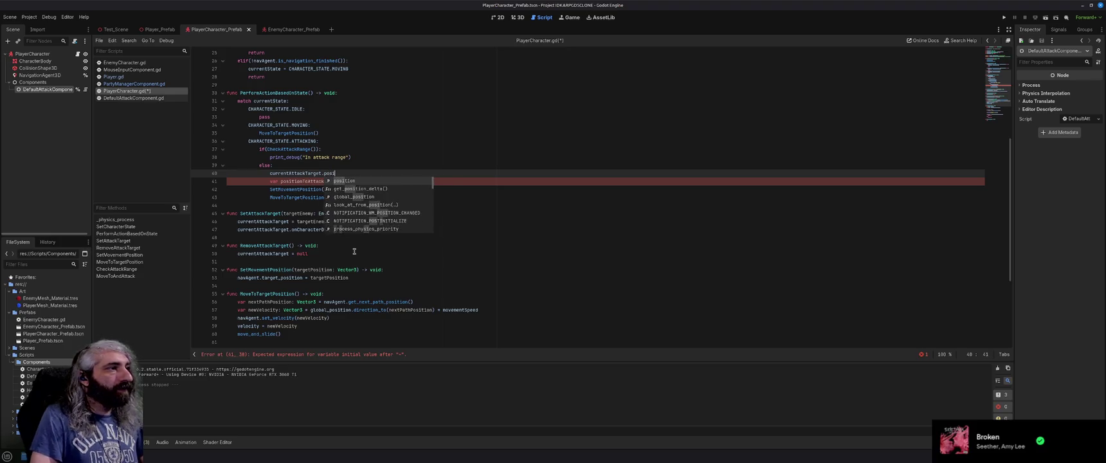
key(Escape)
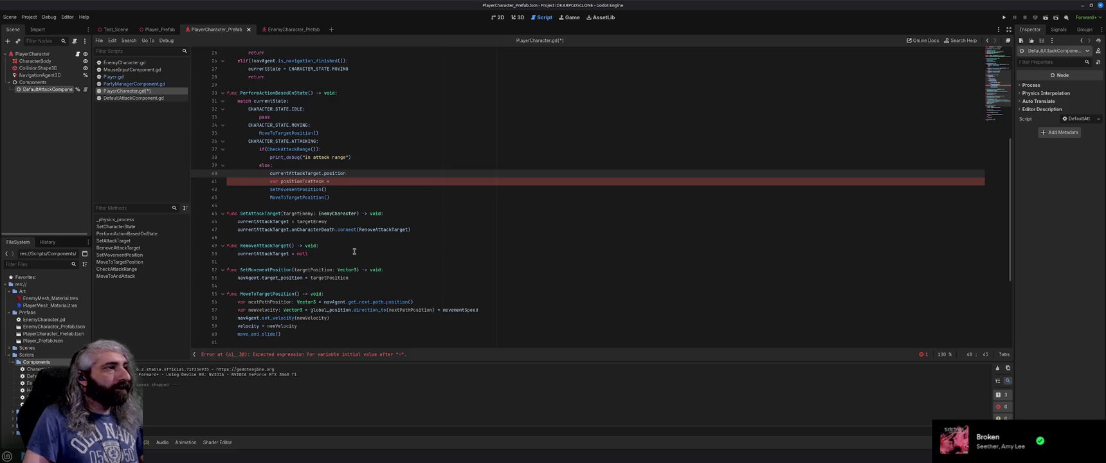
text(var )
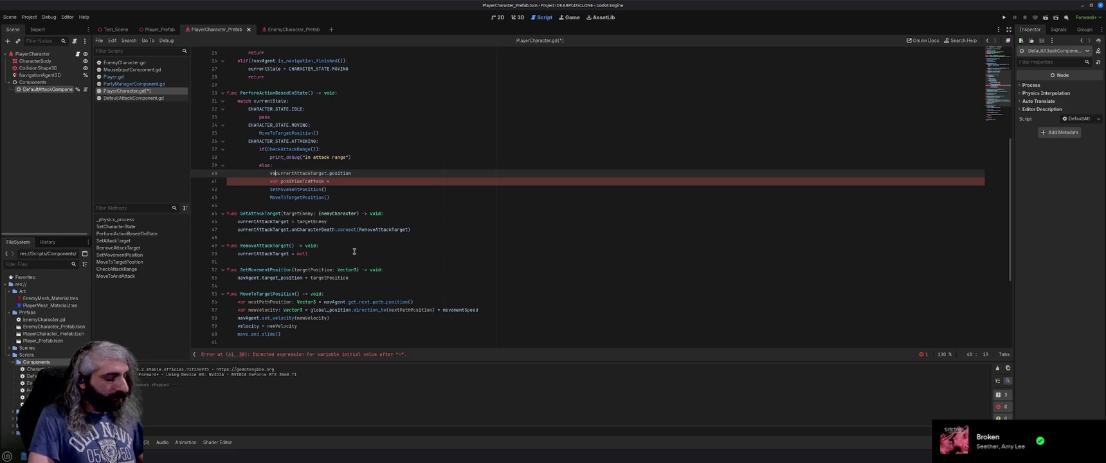
text(targetPosit)
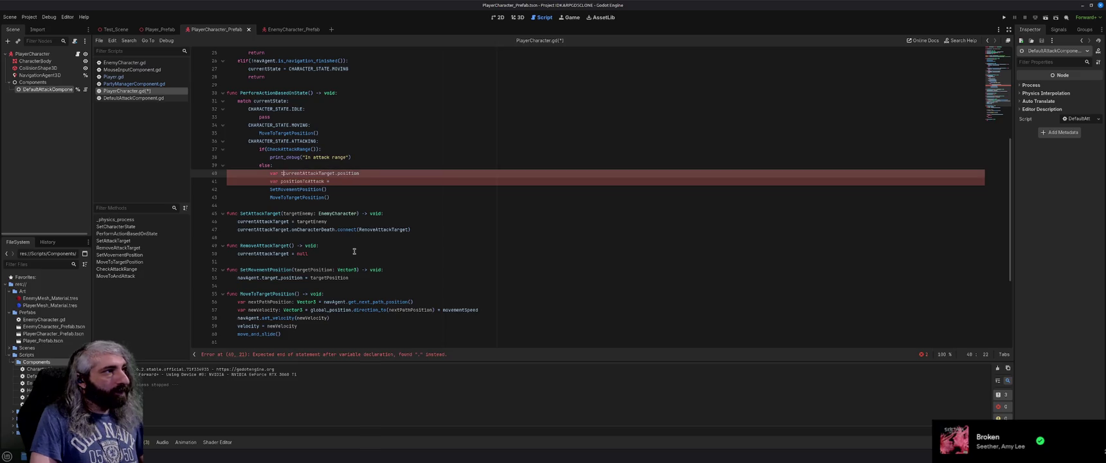
text(ion =)
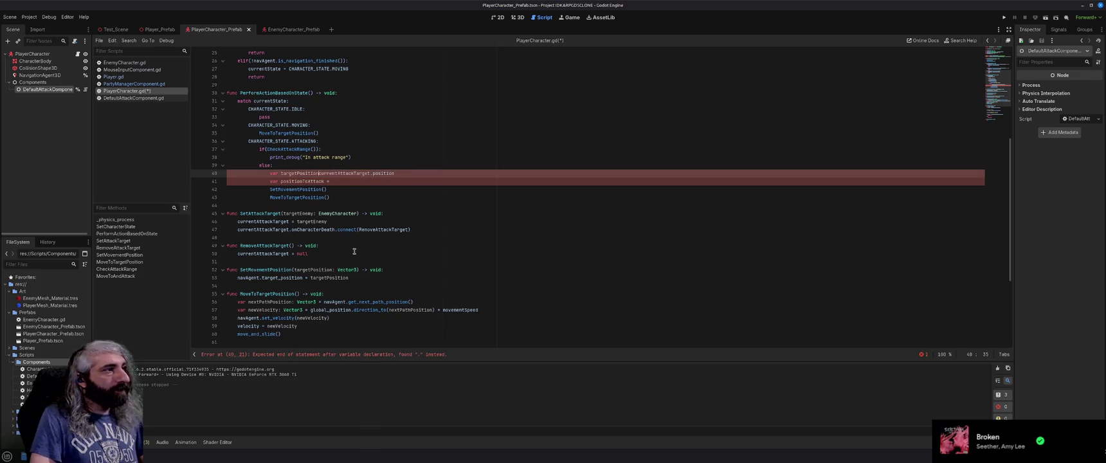
Step: Assign targetPosition to positionToAttack, discarding the stray half-written line
key(End)
key(Return)
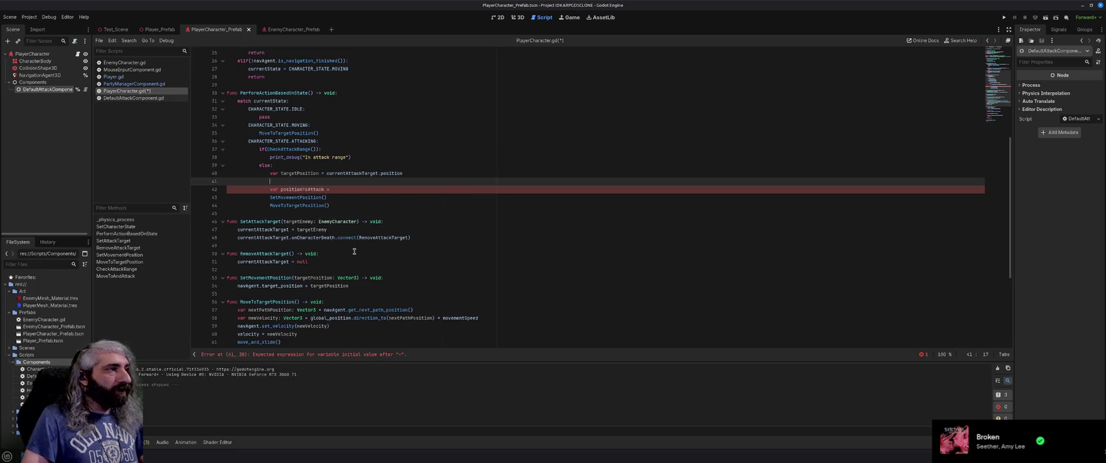
text(var positi)
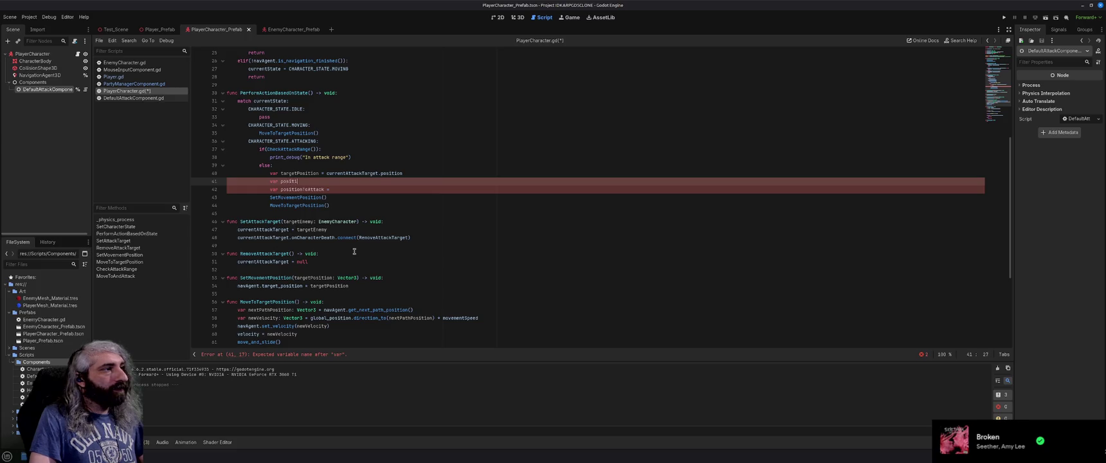
key(BackSpace)
key(BackSpace)
key(BackSpace)
key(BackSpace)
key(BackSpace)
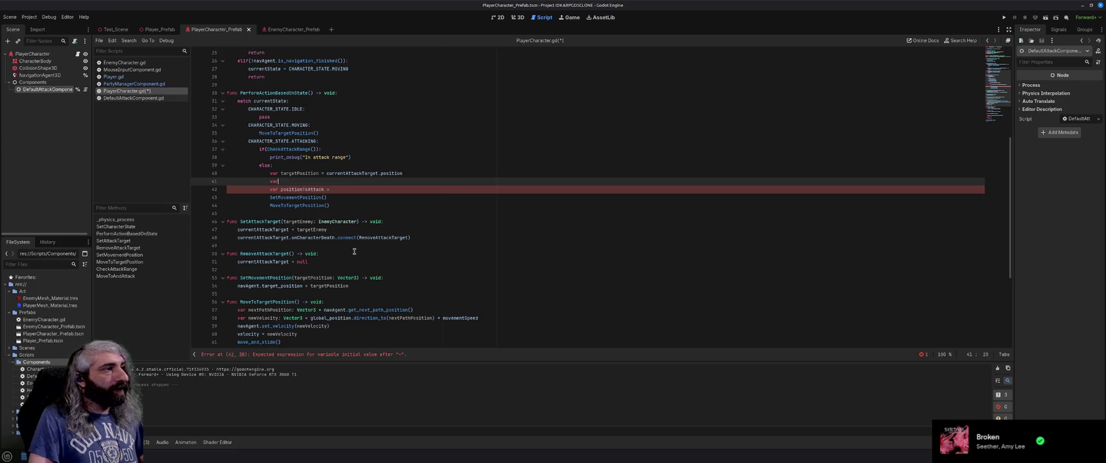
key(BackSpace)
key(BackSpace)
key(BackSpace)
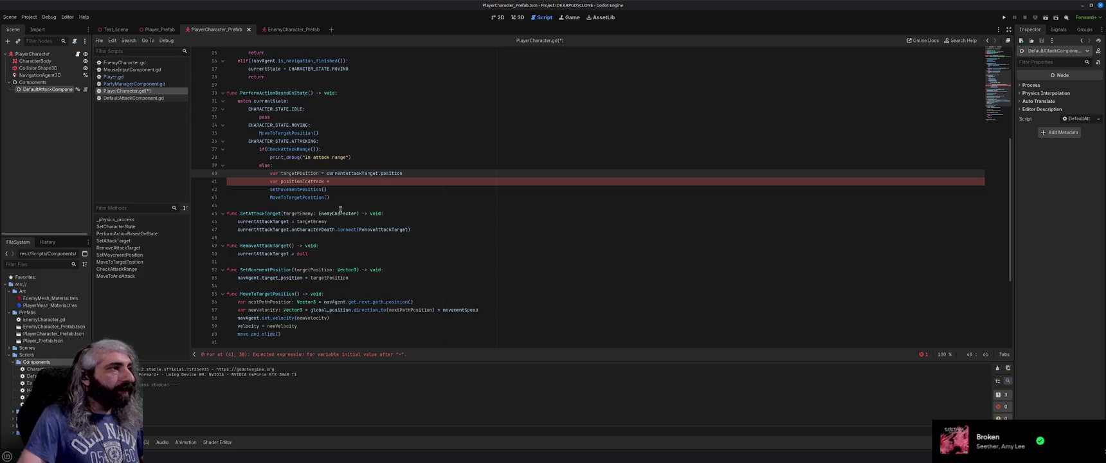
key(Down)
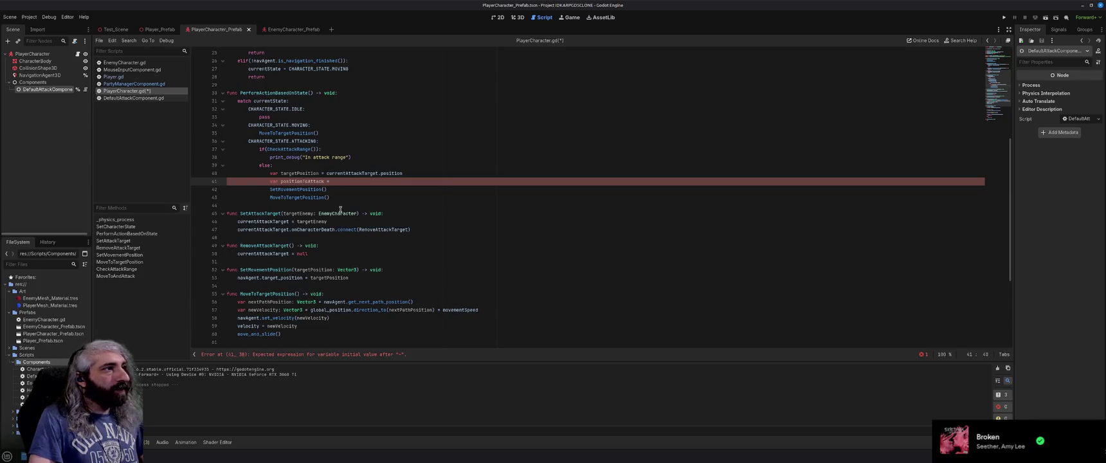
text(urre)
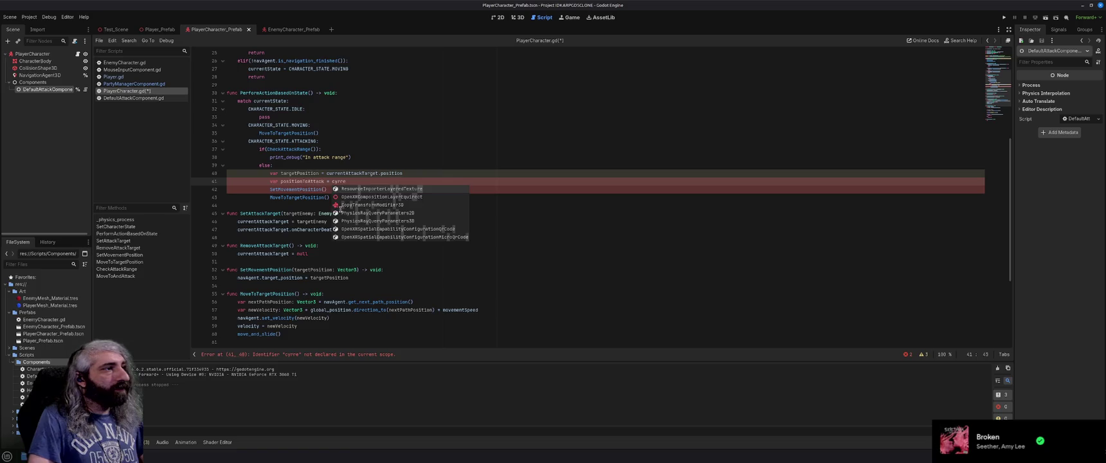
key(Return)
key(BackSpace)
key(BackSpace)
key(BackSpace)
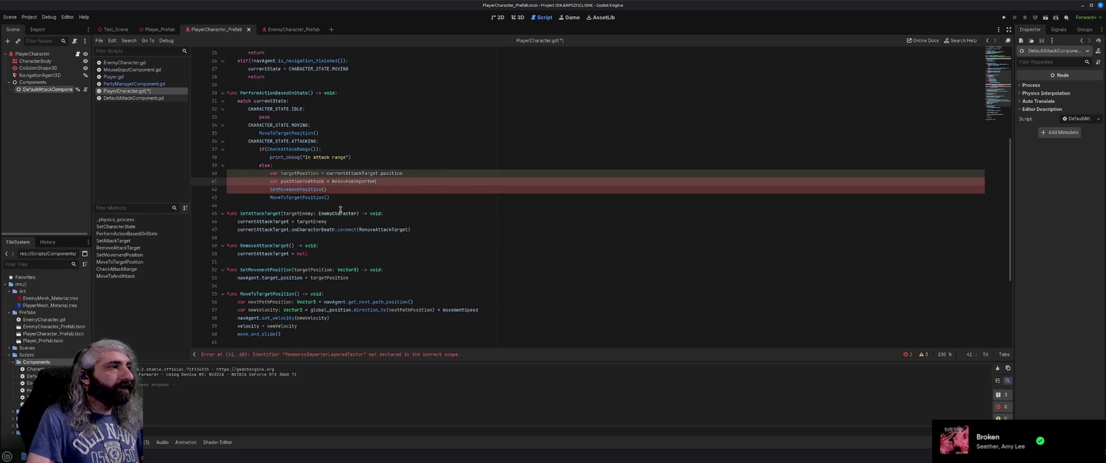
text(targetPosition)
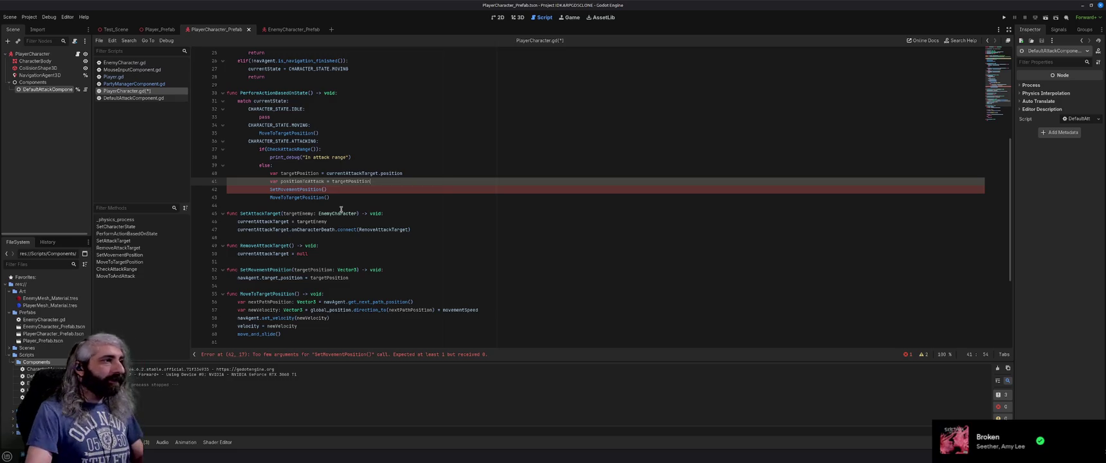
Step: Look over CheckAttackRange's distance_to code, then bring up the Brave 3D-distance search results
scroll(360, 232, down, 4)
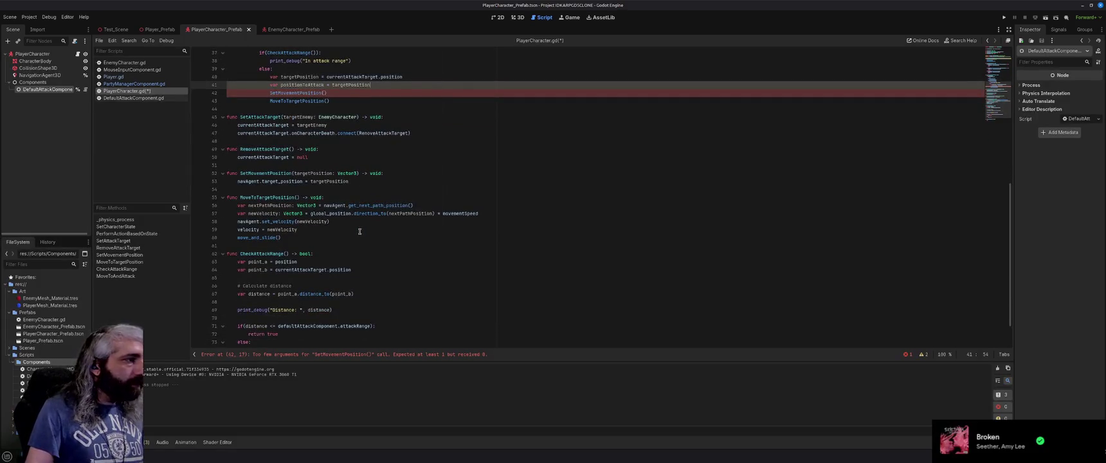
mouse_move(318, 293)
mouse_move(285, 270)
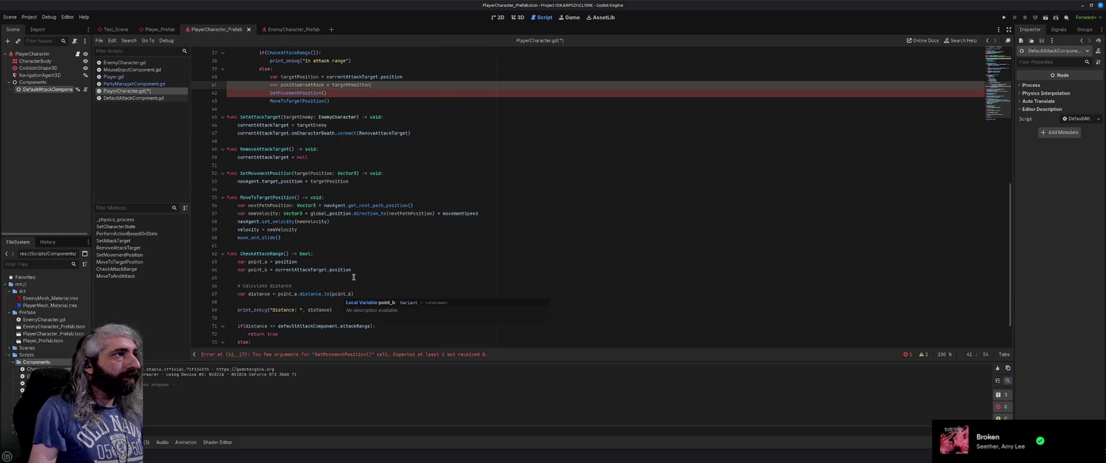
scroll(364, 236, up, 3)
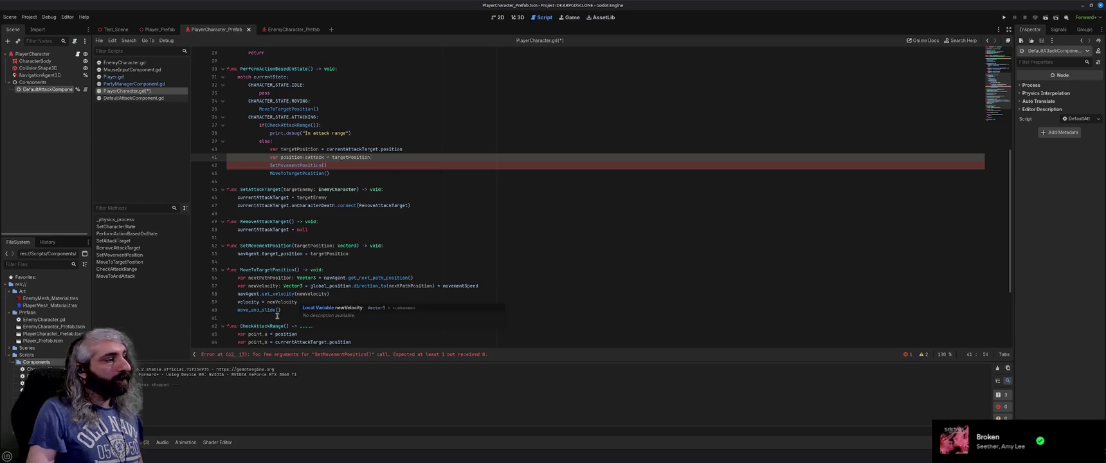
key(alt+Tab)
click(378, 269)
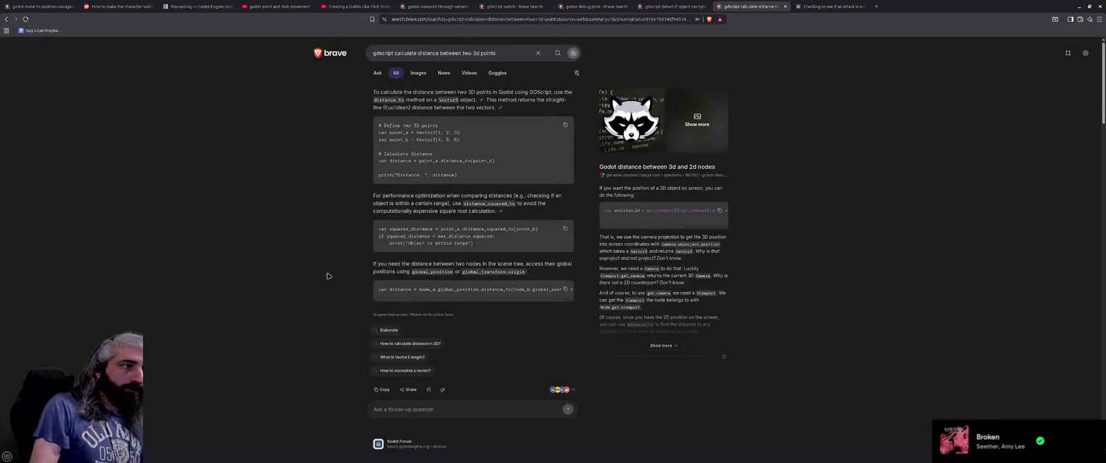
Step: Read further down the distance results, then return to Godot's 3D view of the character
scroll(327, 276, down, 3)
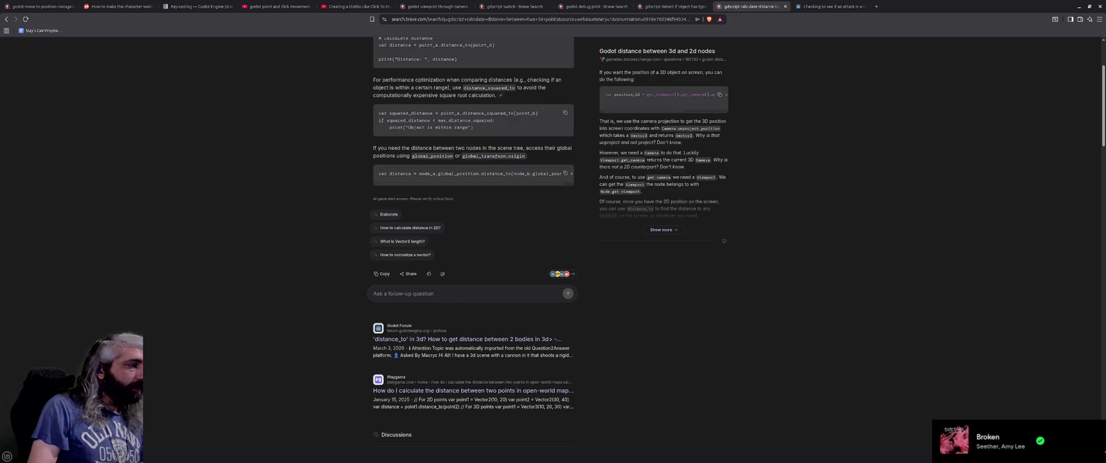
key(alt+Tab)
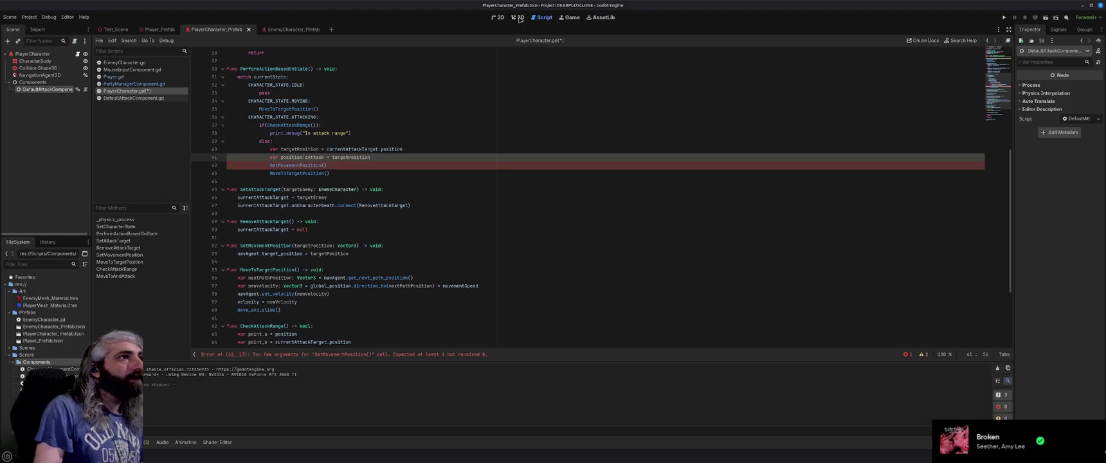
click(520, 17)
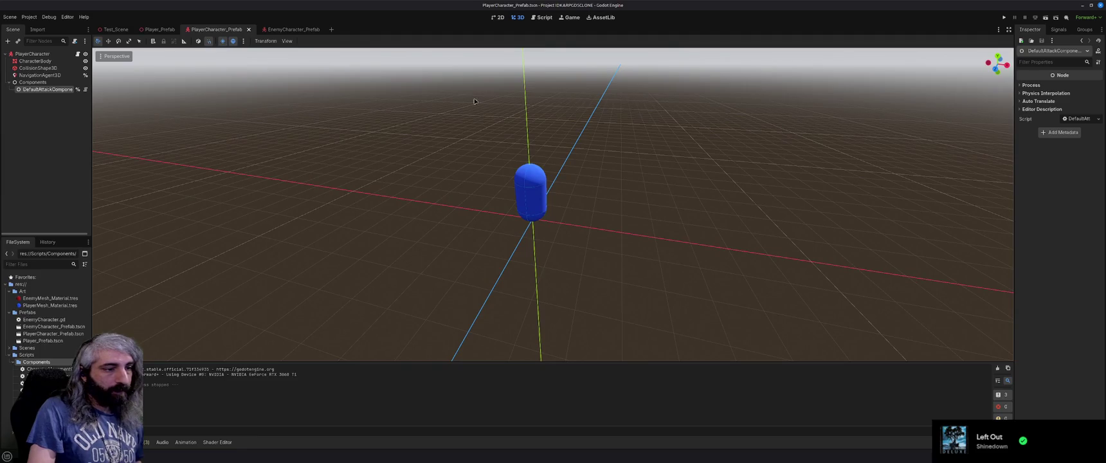
click(542, 18)
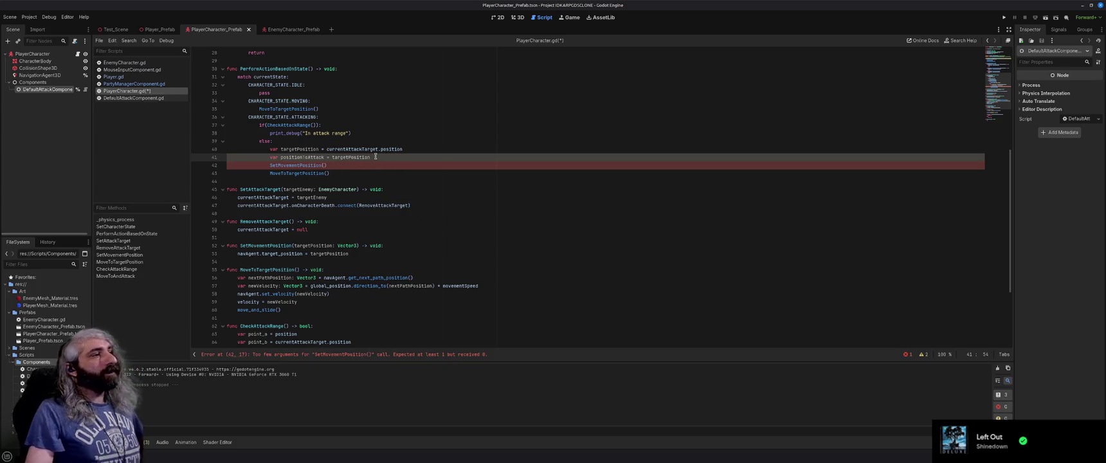
drag(374, 157, 270, 150)
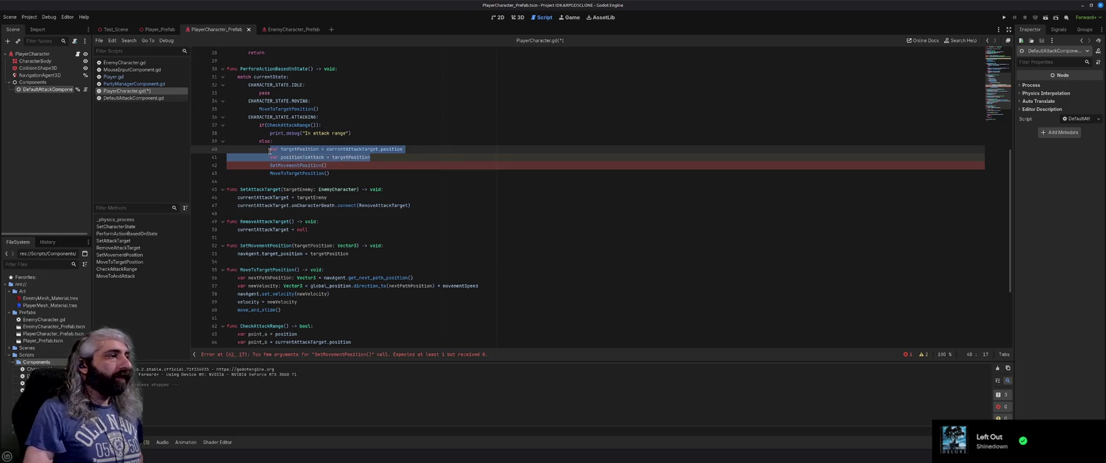
Step: Replace the variable lines with SetMovementPosition(currentAttackTarget.position)
key(BackSpace)
key(BackSpace)
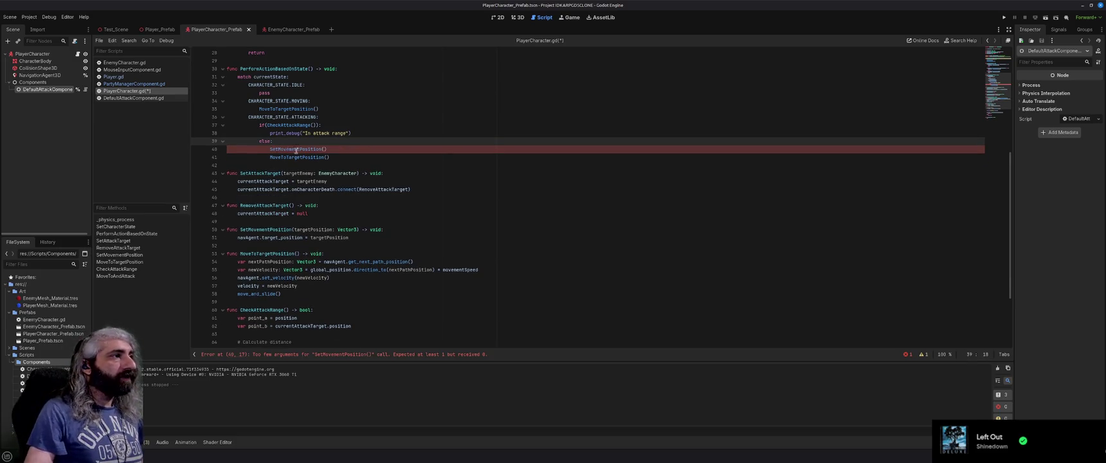
scroll(289, 149, up, 1)
click(325, 173)
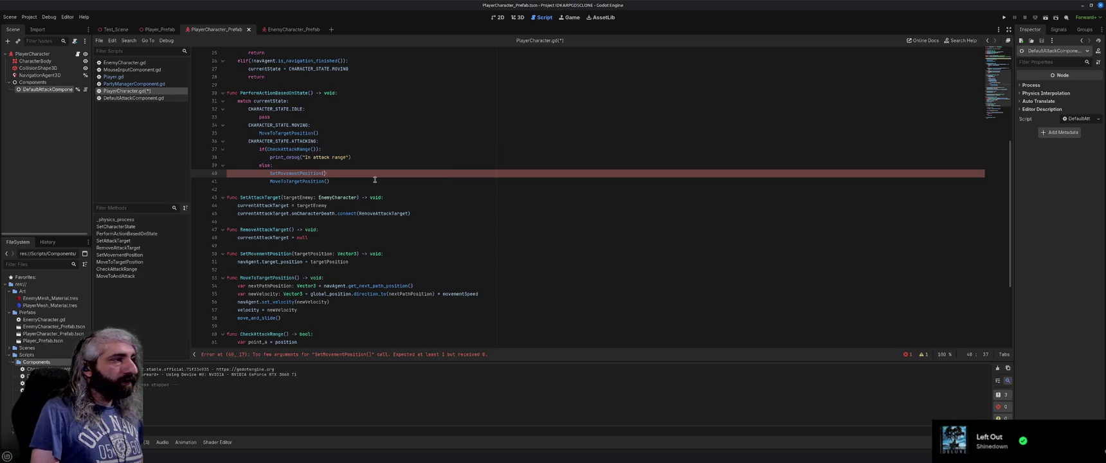
text(currentTar)
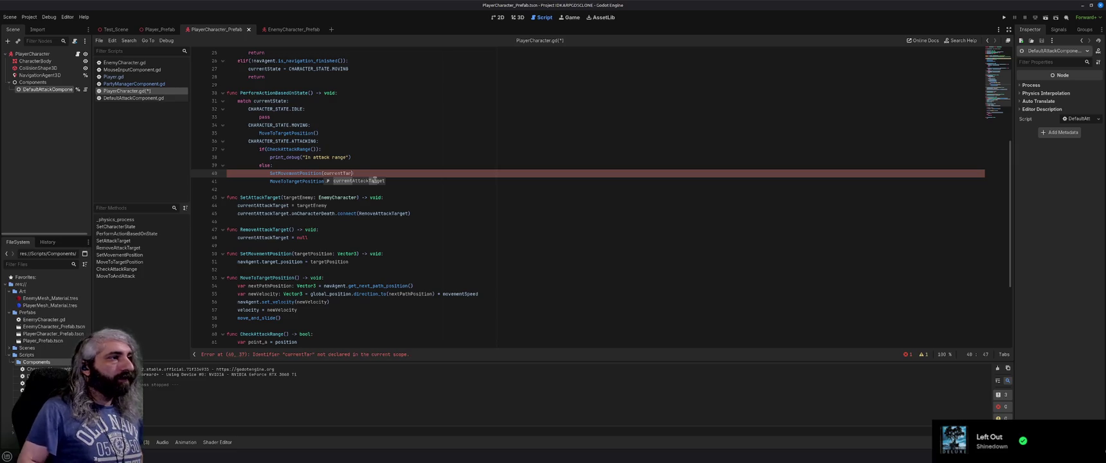
key(Return)
text(.pos)
key(Return)
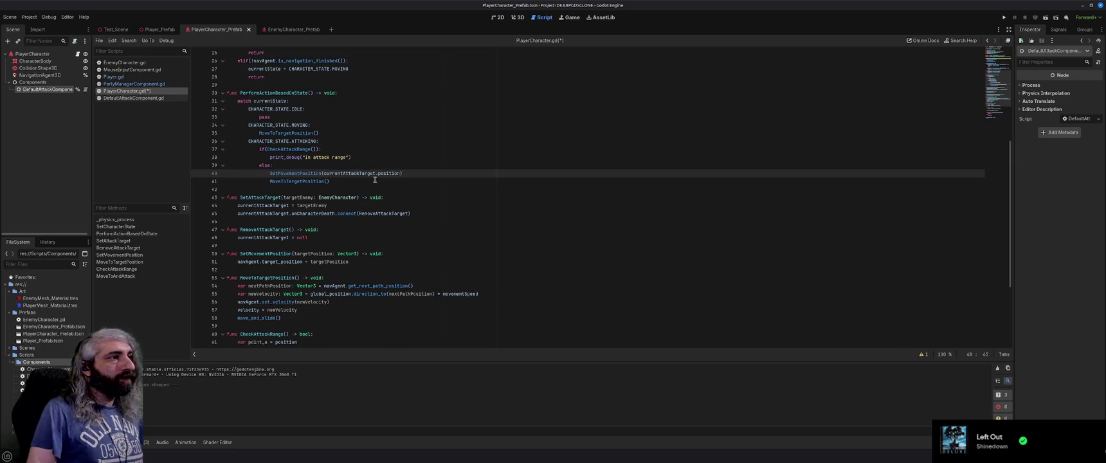
Step: Review the edited branch, then switch to the browser's Ray-casting docs tab
scroll(386, 180, up, 2)
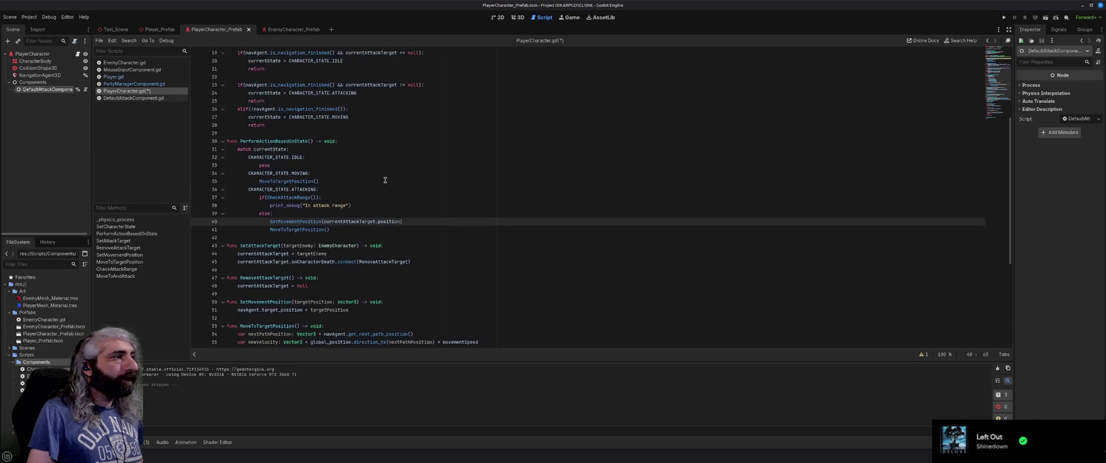
scroll(385, 180, up, 2)
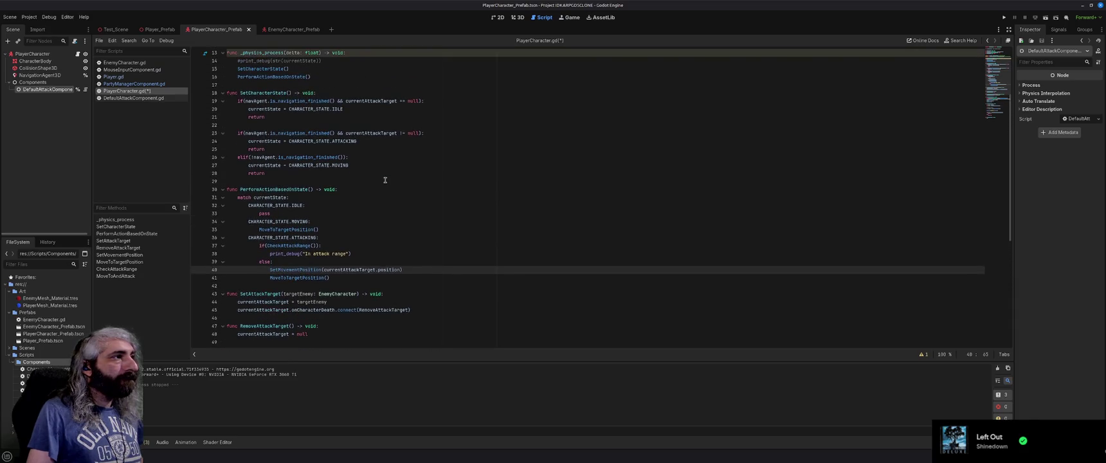
scroll(346, 196, down, 1)
mouse_move(290, 222)
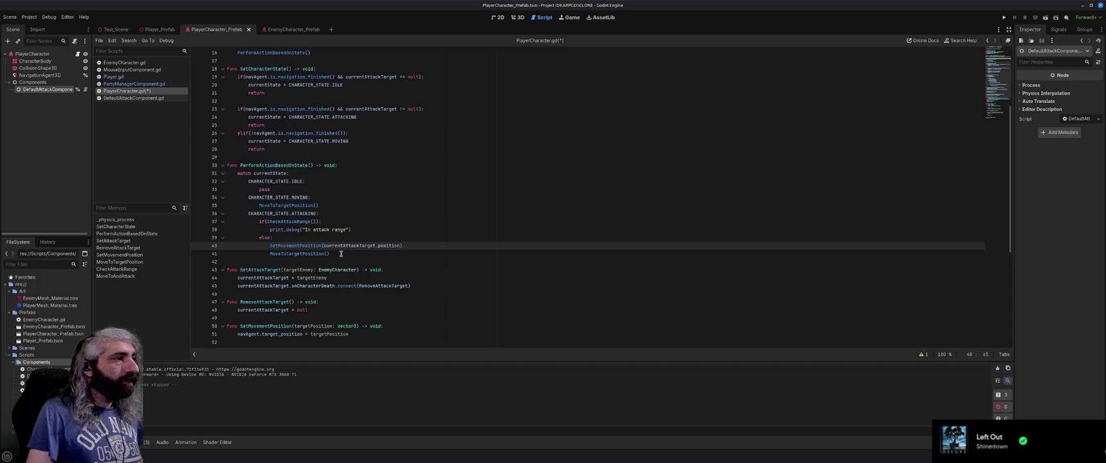
key(End)
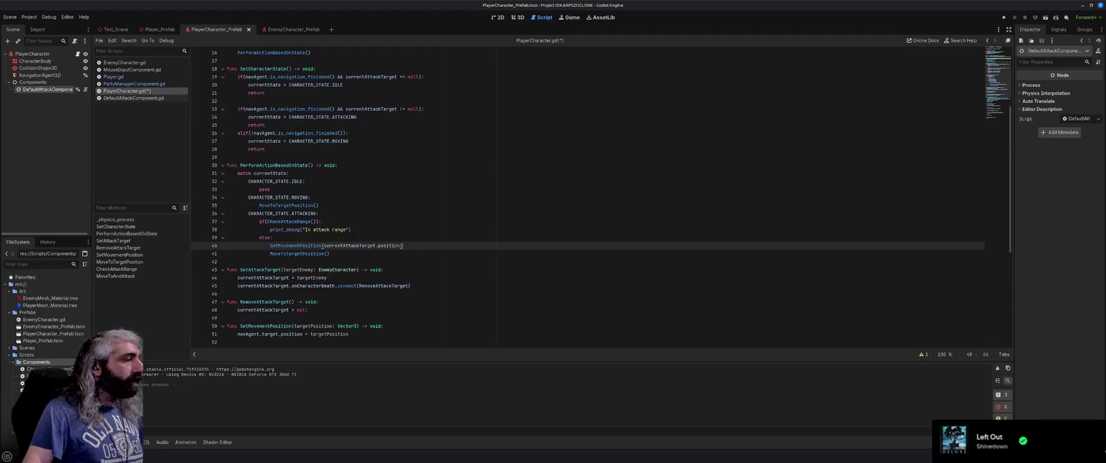
key(alt+Tab)
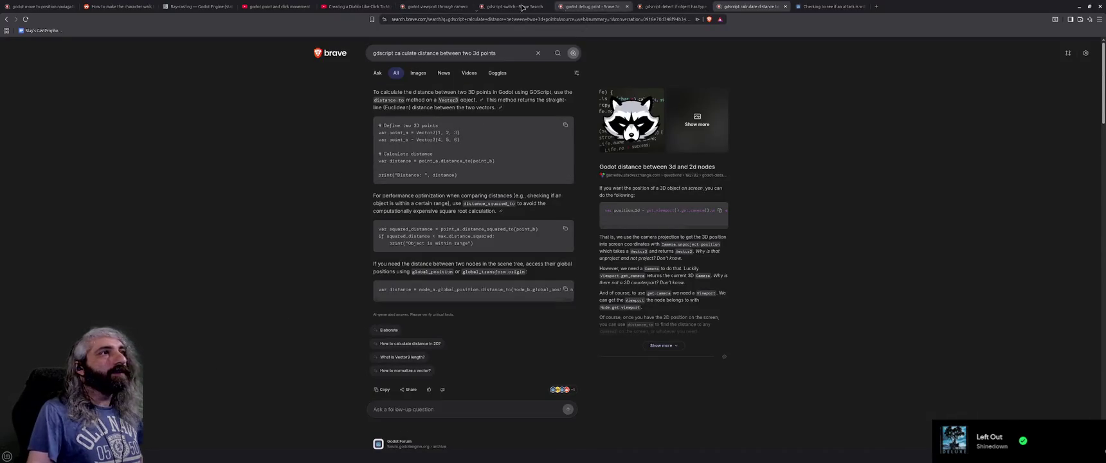
click(196, 7)
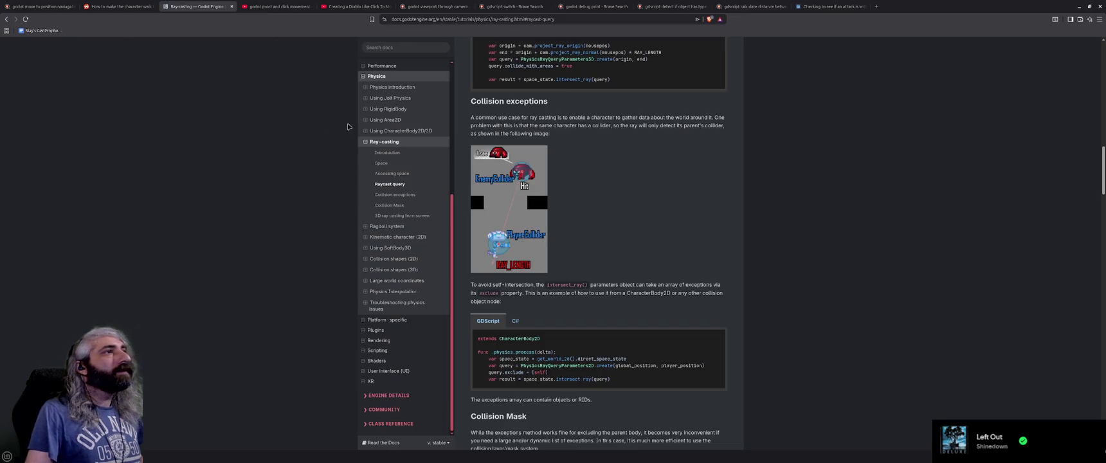
Step: Search the Godot Docs for 'navigation agent' in a new docs tab
scroll(355, 128, up, 15)
click(406, 75)
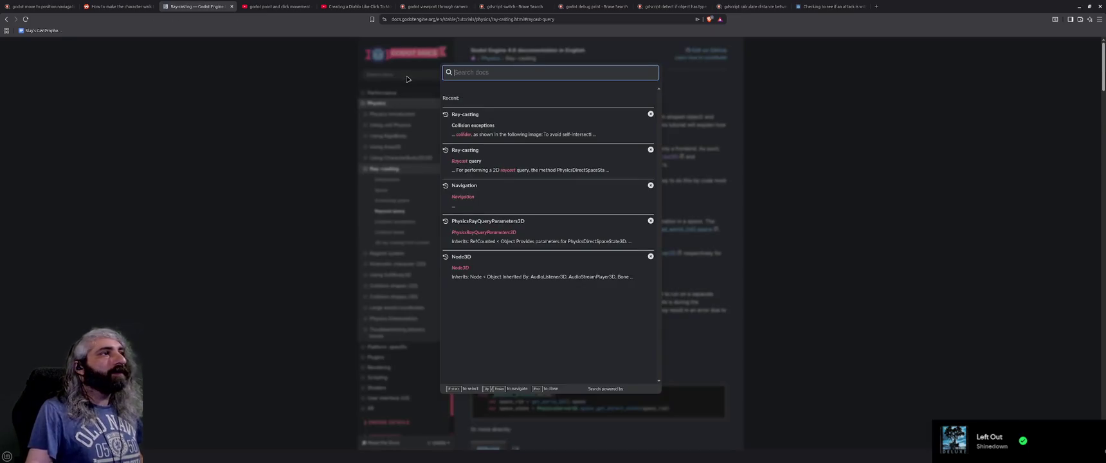
click(281, 87)
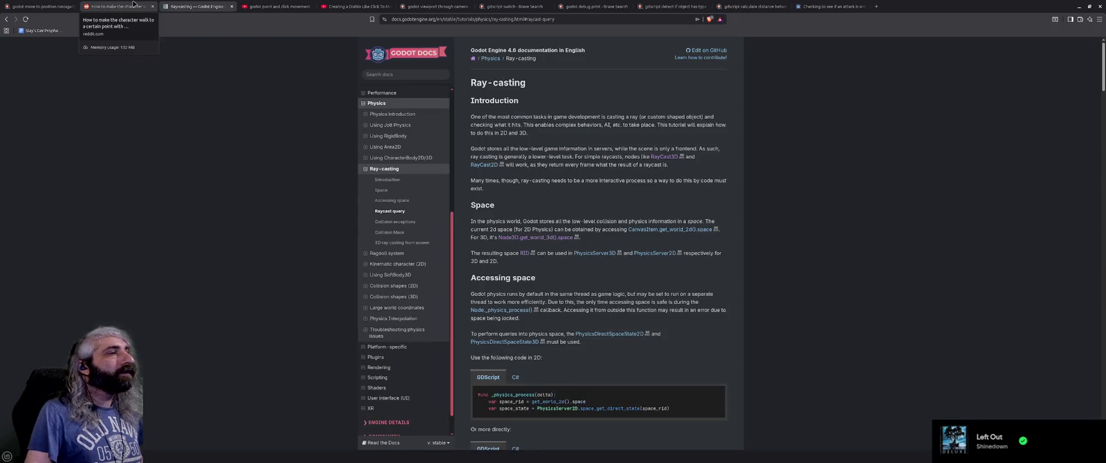
click(405, 53)
click(400, 75)
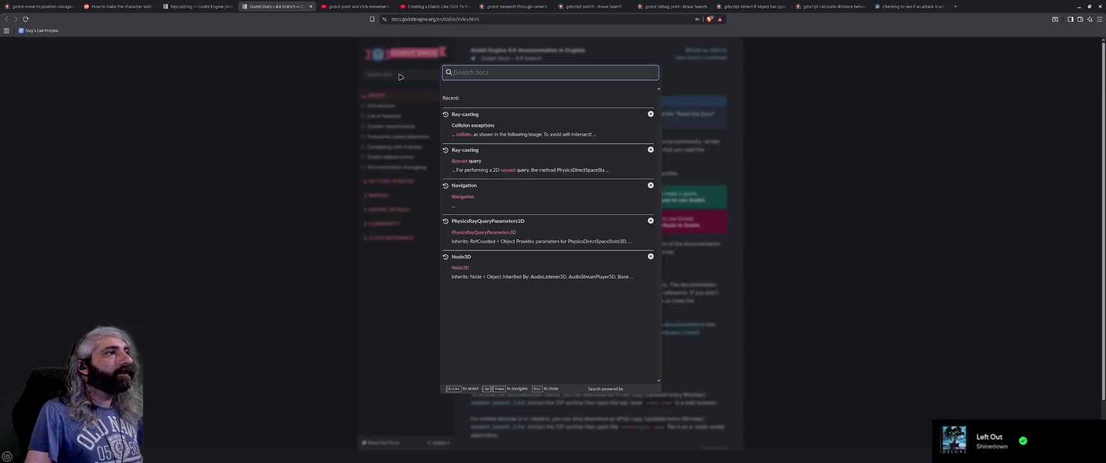
text(nav)
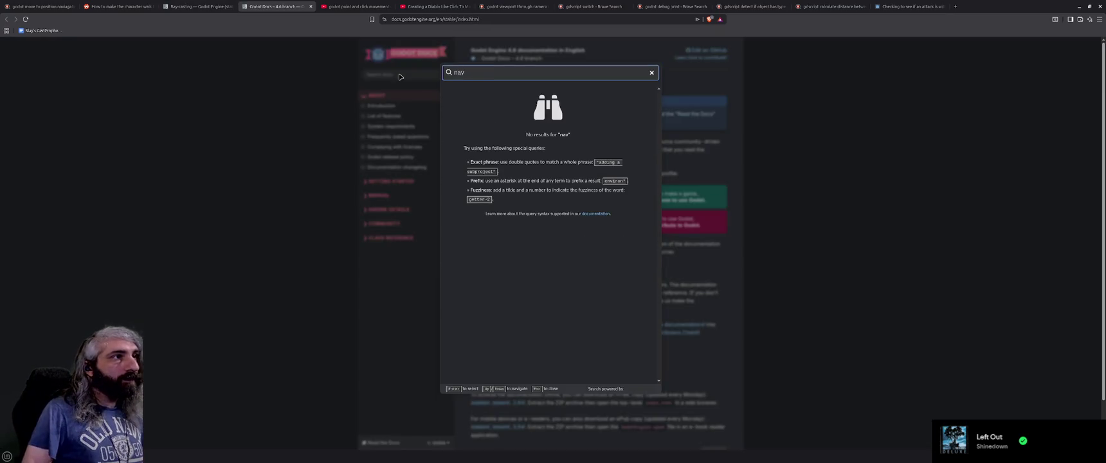
text(igation agnet)
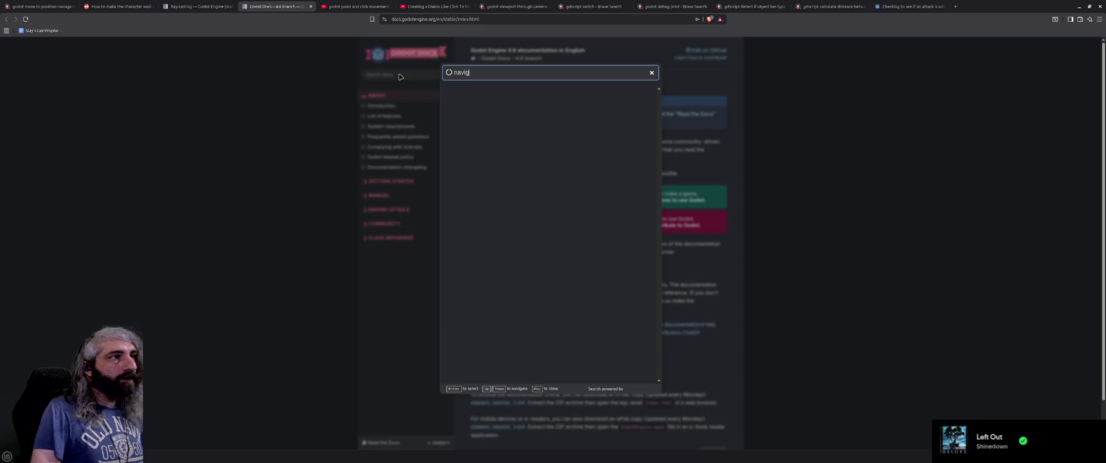
key(BackSpace)
key(BackSpace)
key(BackSpace)
text(ent)
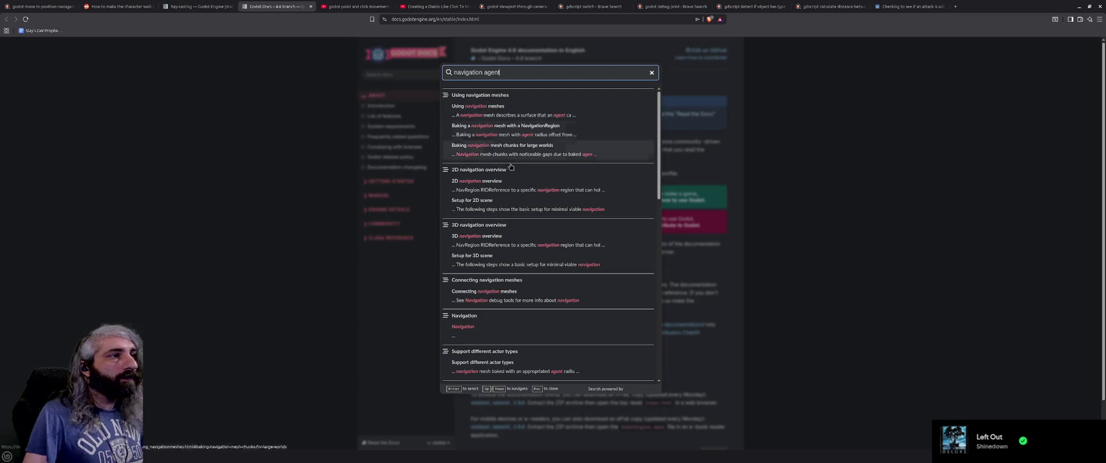
Step: Open the 3D navigation overview result and follow it to the NavigationAgent3D reference
click(543, 239)
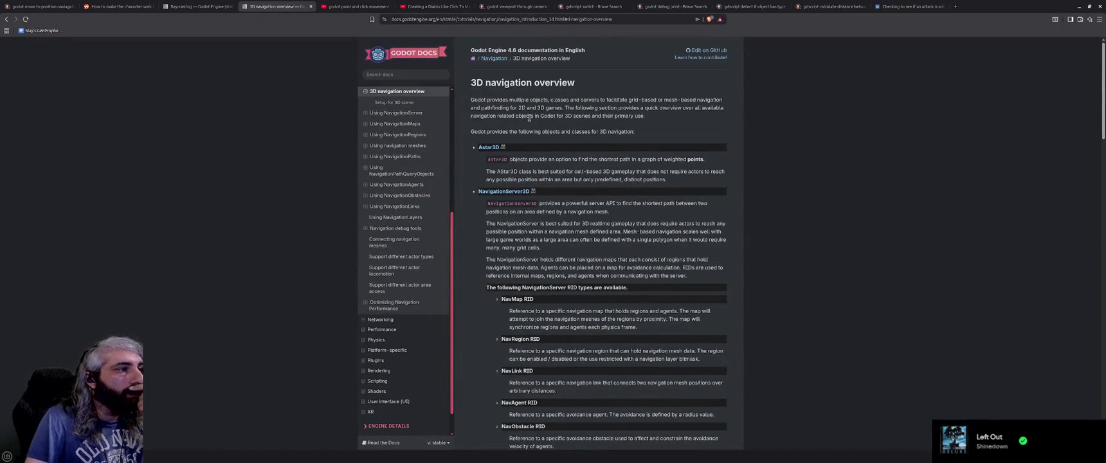
scroll(552, 154, down, 3)
scroll(552, 153, down, 3)
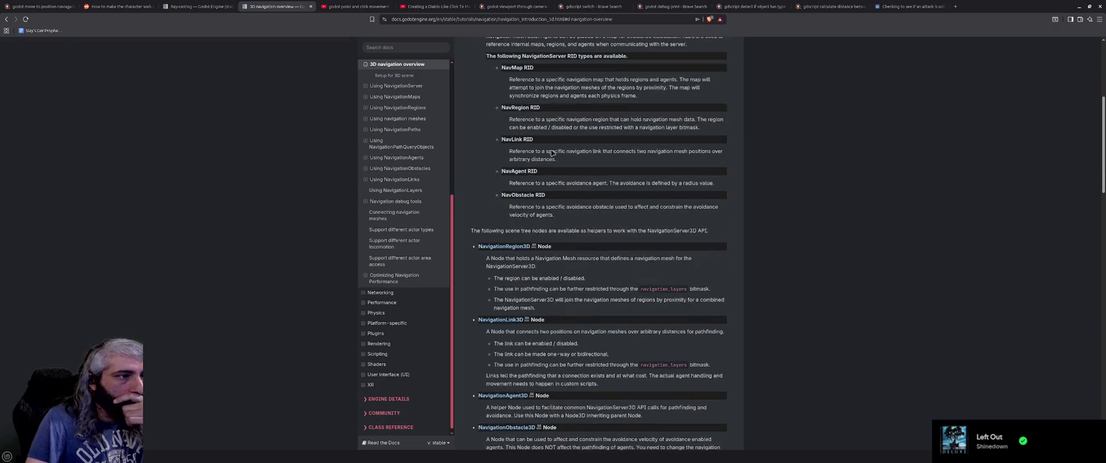
click(503, 280)
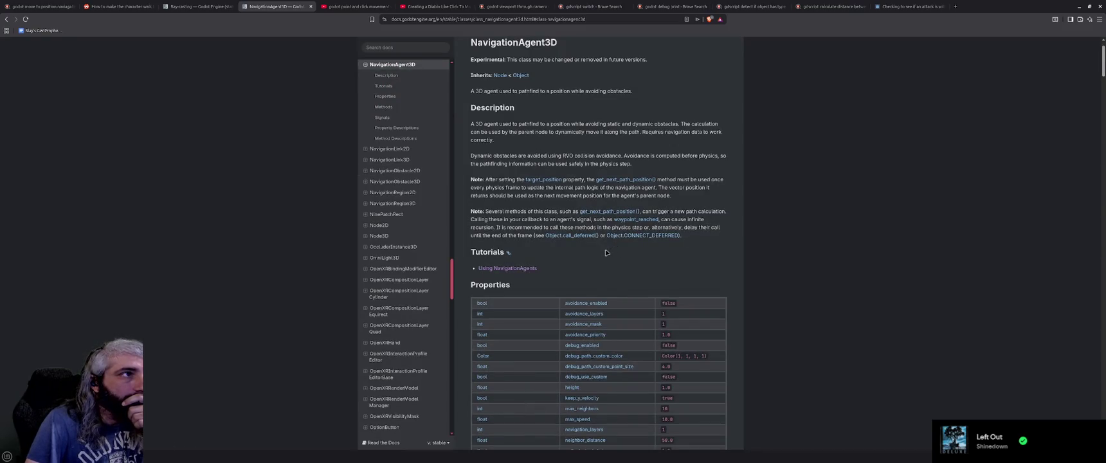
Step: Scroll through the NavigationAgent3D class reference page
scroll(606, 253, down, 3)
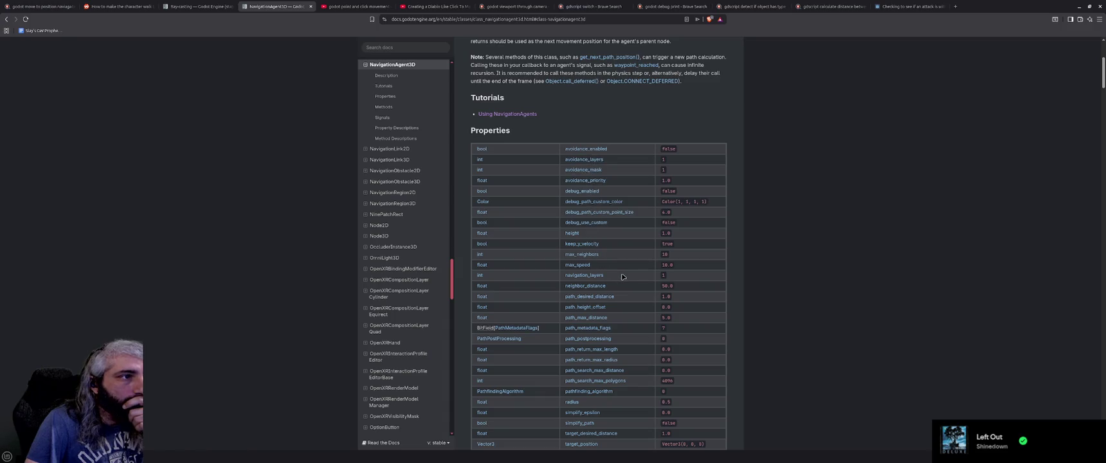
scroll(622, 277, down, 2)
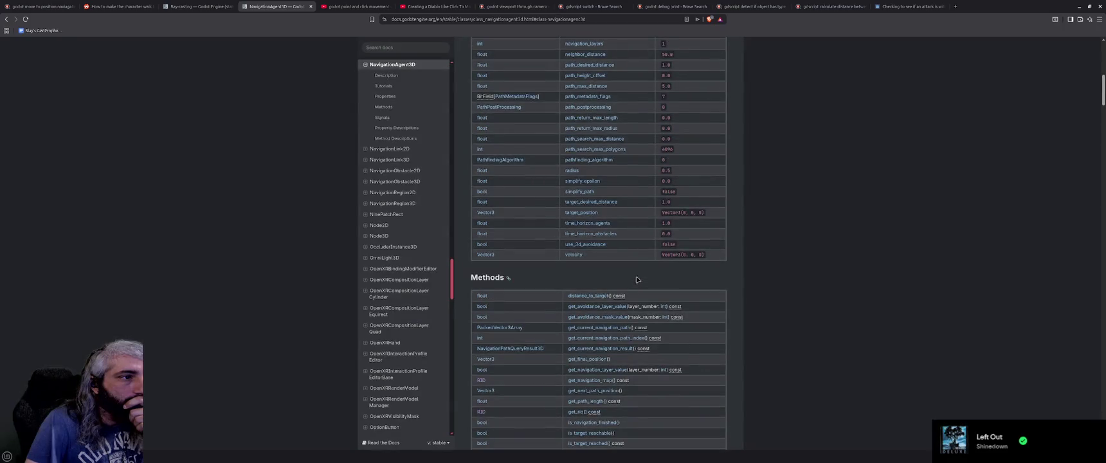
scroll(637, 280, down, 1)
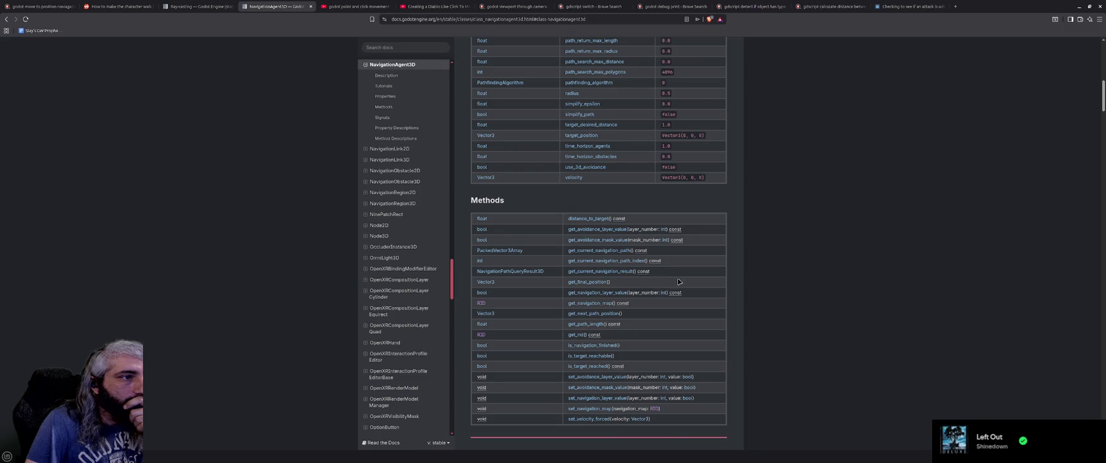
scroll(679, 282, down, 1)
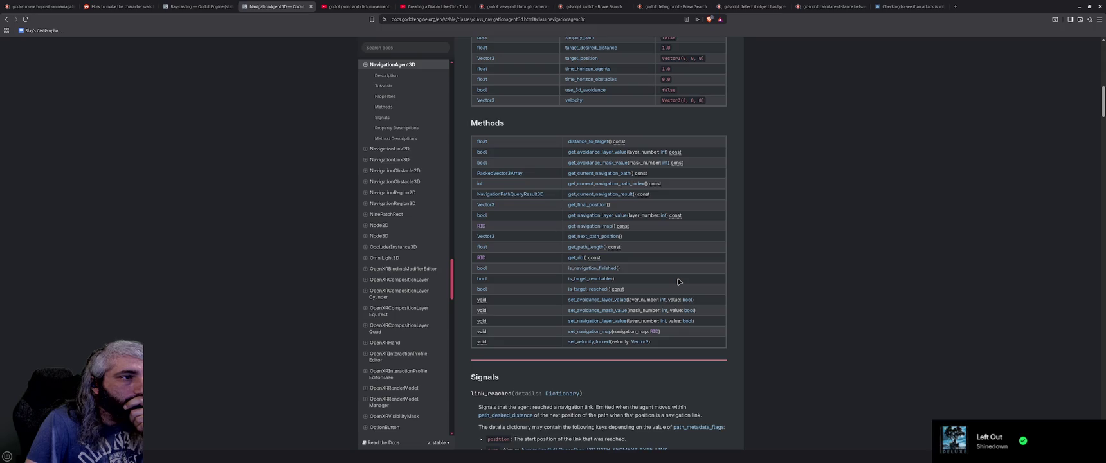
scroll(680, 282, down, 2)
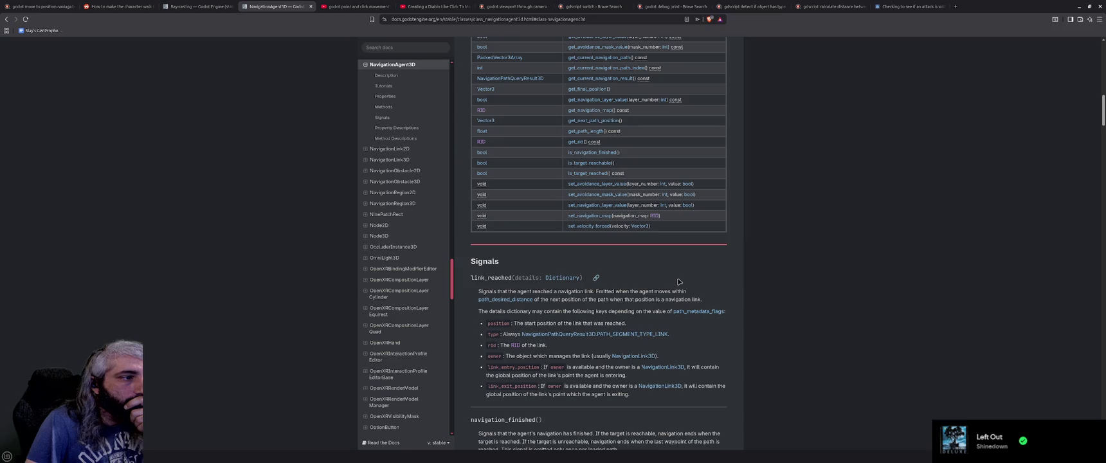
scroll(679, 281, down, 2)
scroll(679, 281, down, 1)
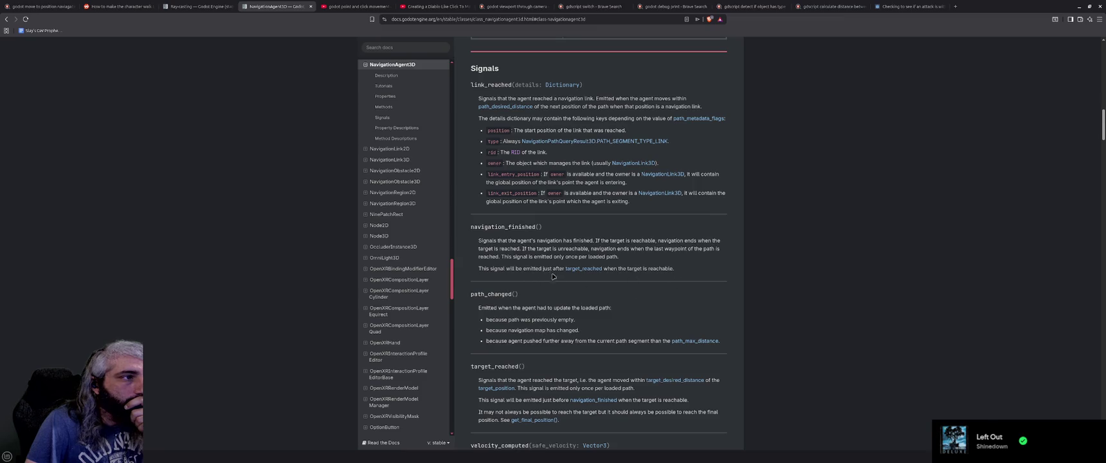
scroll(629, 298, down, 1)
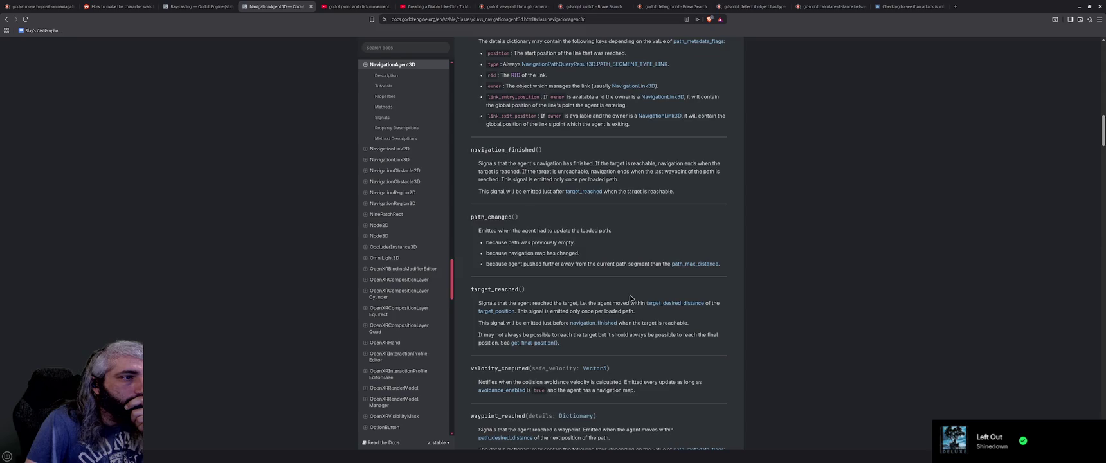
scroll(630, 298, down, 2)
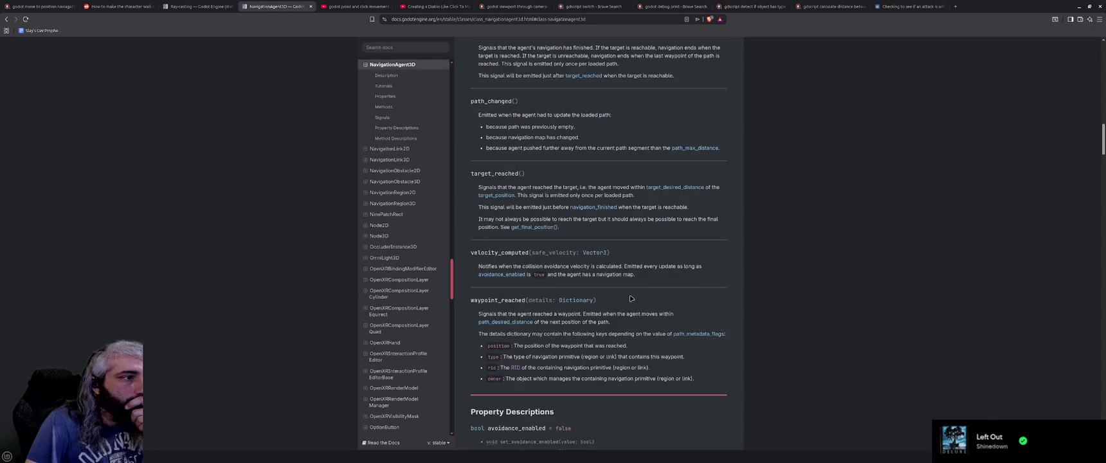
scroll(631, 299, down, 2)
scroll(631, 298, down, 2)
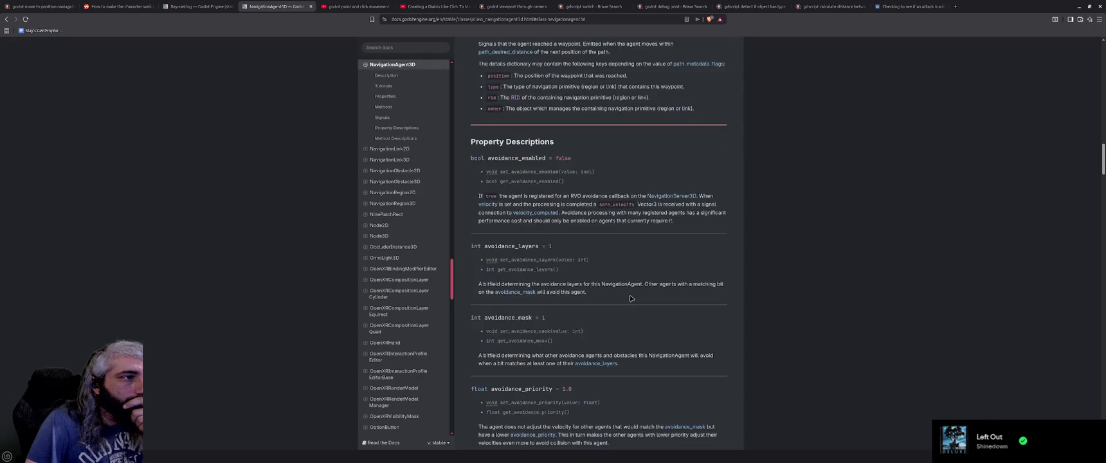
scroll(631, 298, down, 2)
scroll(631, 298, down, 3)
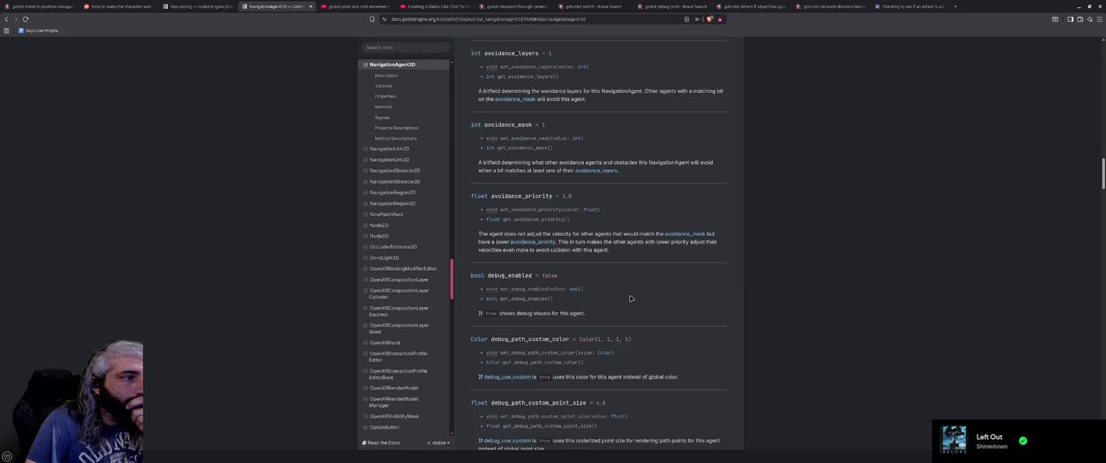
scroll(632, 299, up, 15)
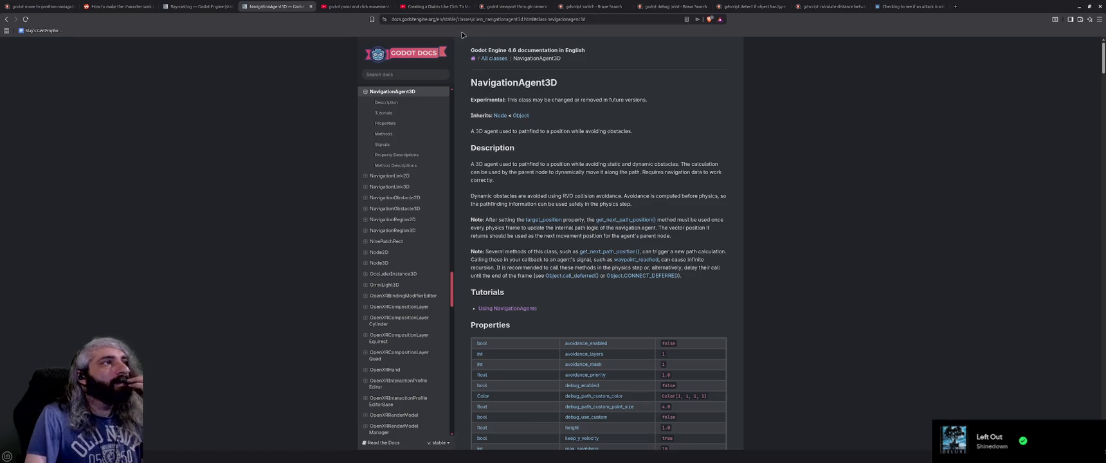
Step: Web-search 'godot navigation' from the address bar, then select all the notes in Geany
click(477, 22)
text(dog)
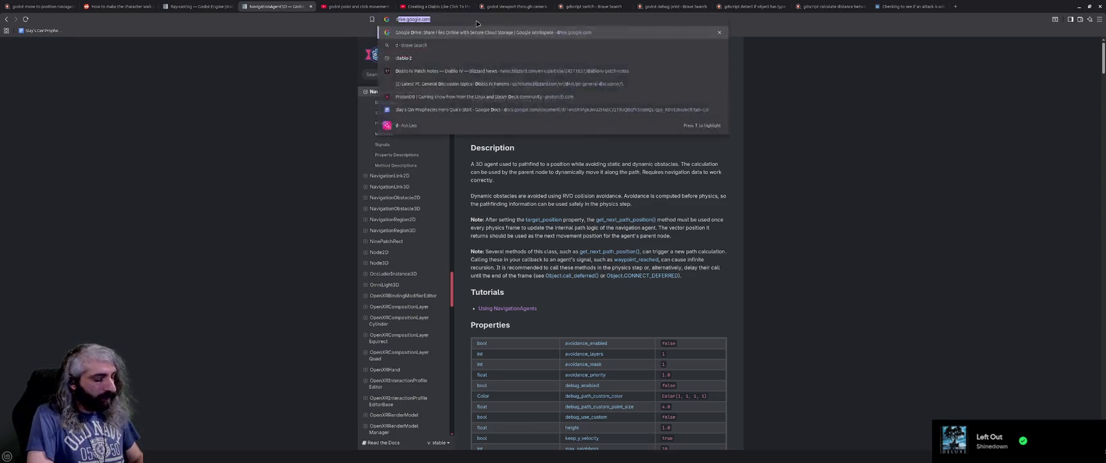
key(BackSpace)
key(BackSpace)
key(BackSpace)
text(godot )
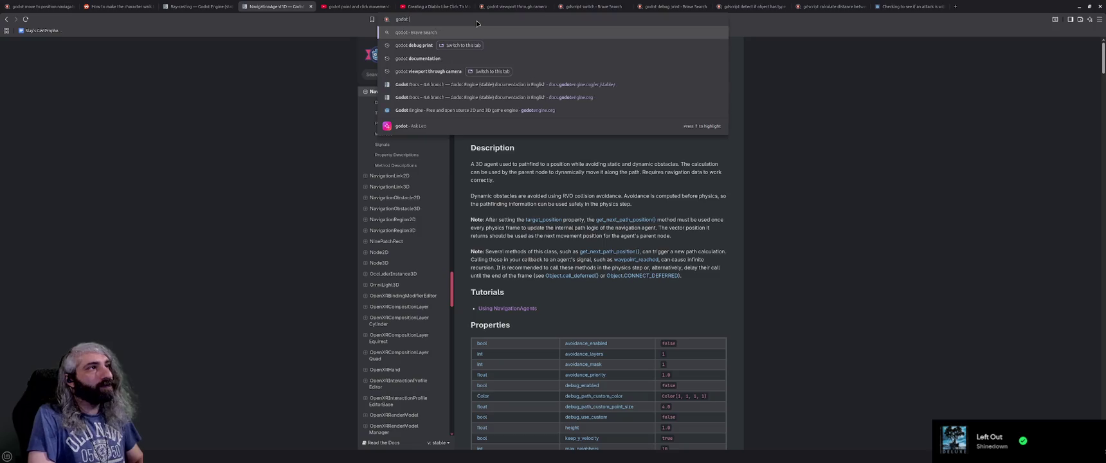
text(navigation)
key(Return)
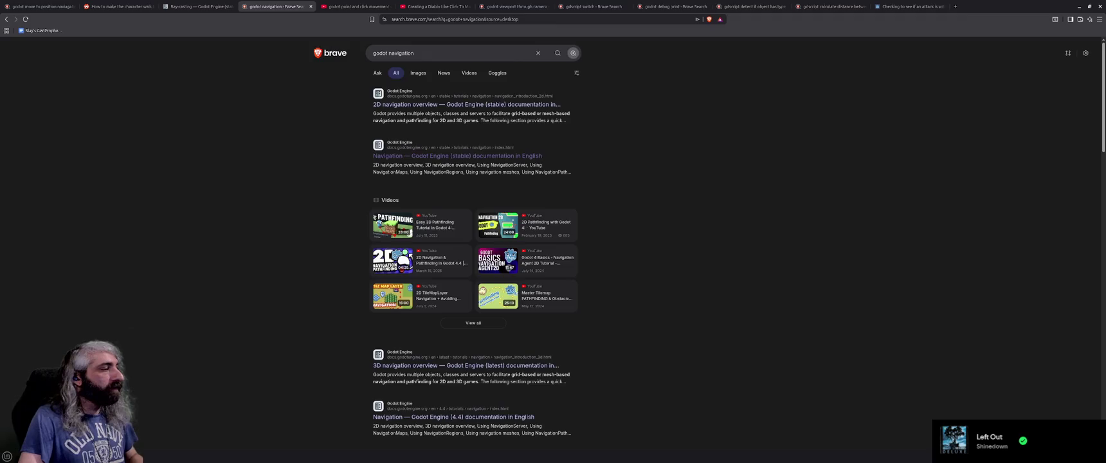
key(alt+Tab)
key(ctrl+a)
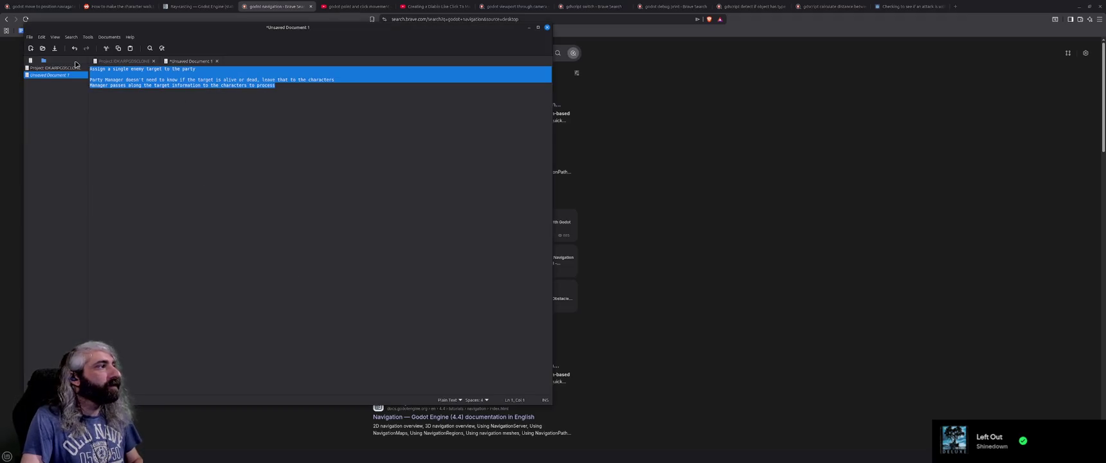
Step: Rewrite the notes: set currentTarget as movement target, then stop moving once in attack range
key(Delete)
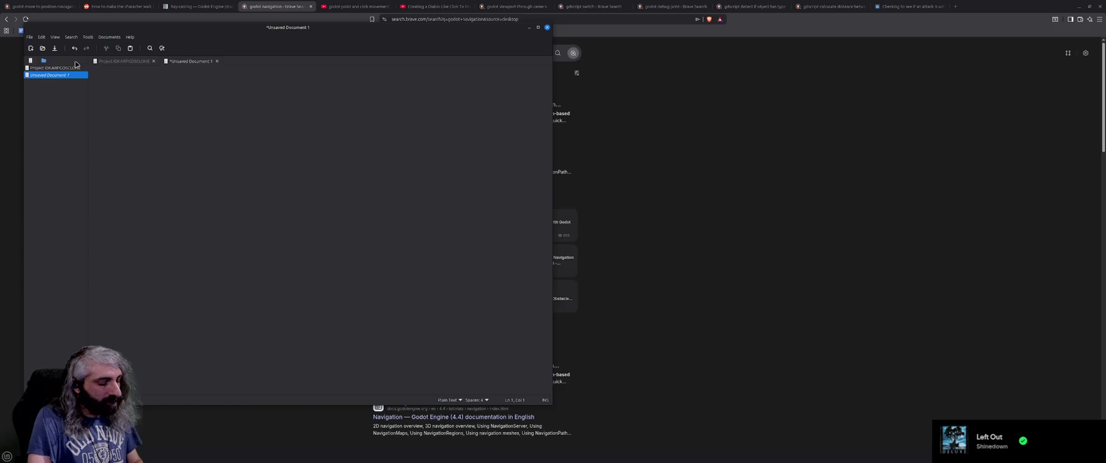
text(Letmoveme)
text( as e)
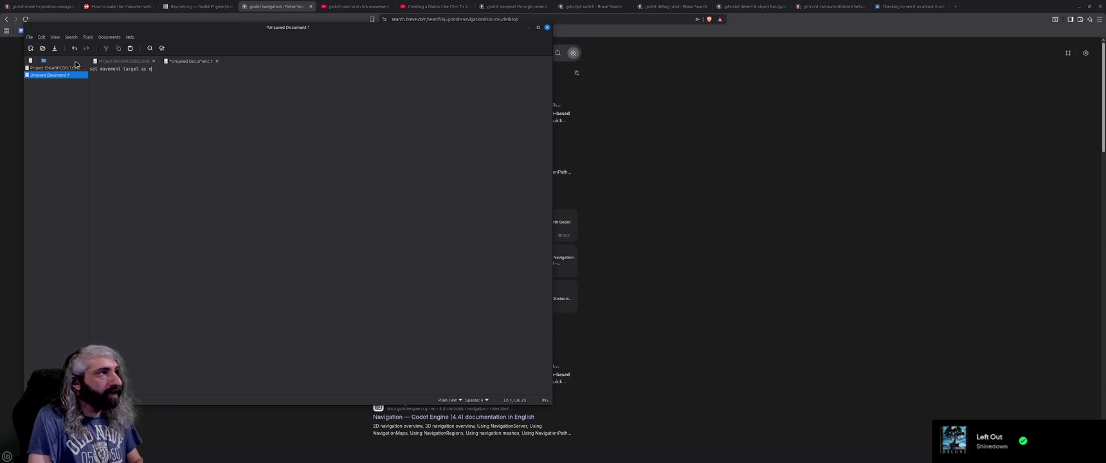
text(nemyrrentT)
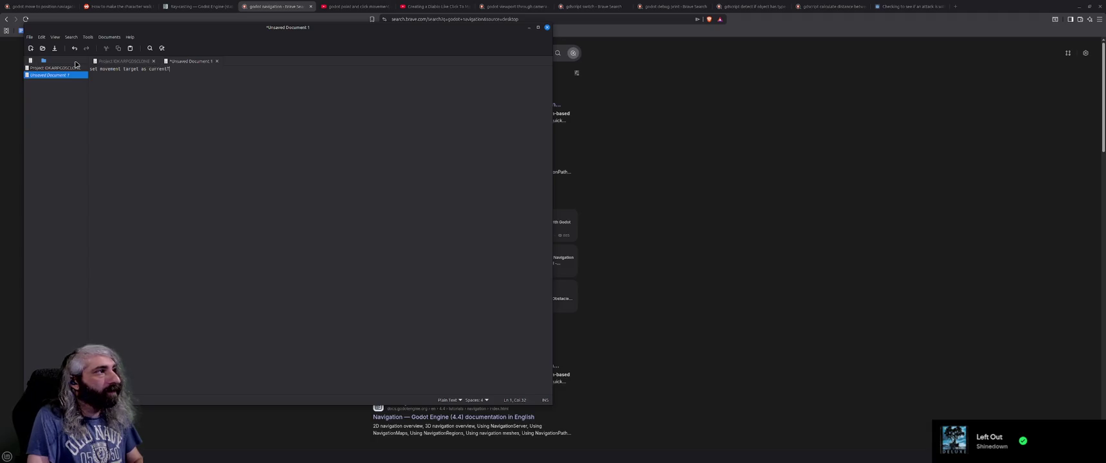
text(t)
key(Return)
text(Check if in)
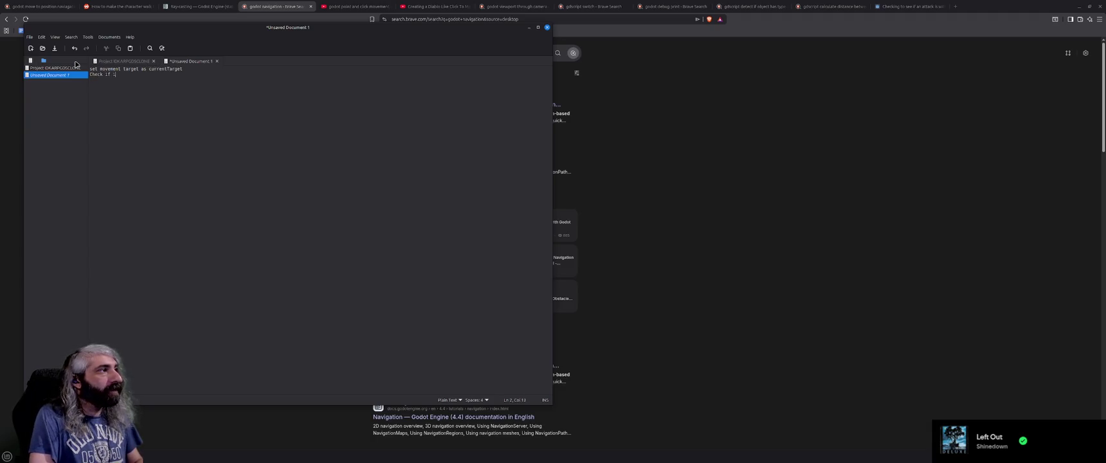
text( attack range, if so then stop movement)
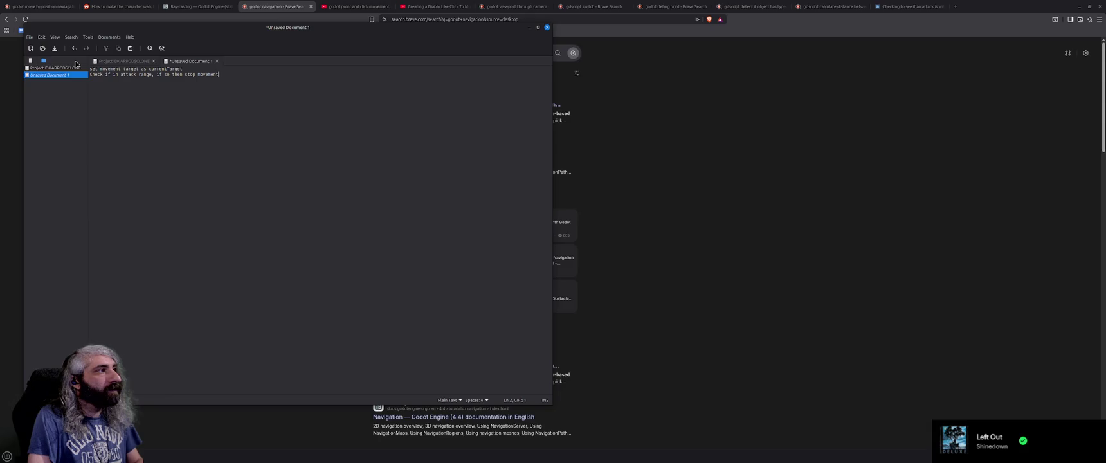
key(Return)
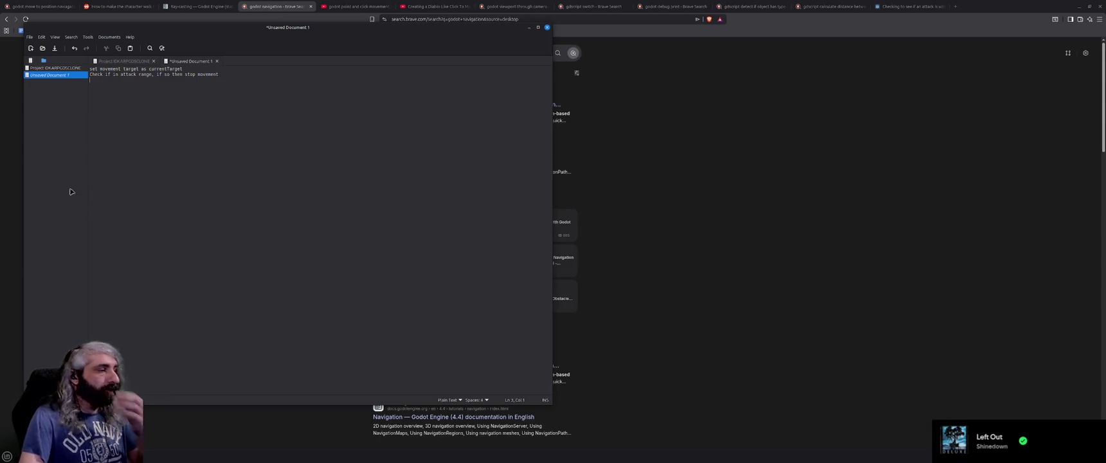
key(alt+Tab)
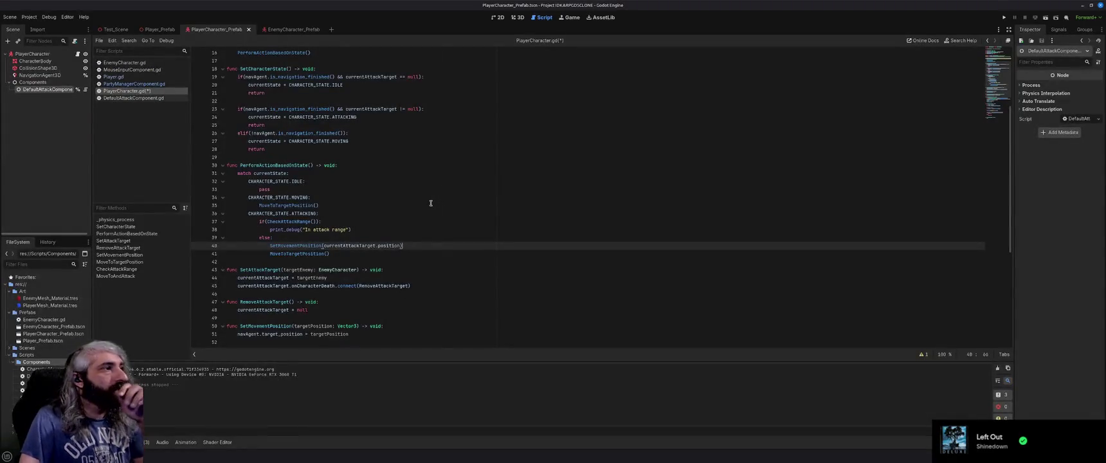
Step: Scan the state functions around the MoveToTargetPosition call, then return to the godot navigation results
click(430, 206)
scroll(430, 214, down, 4)
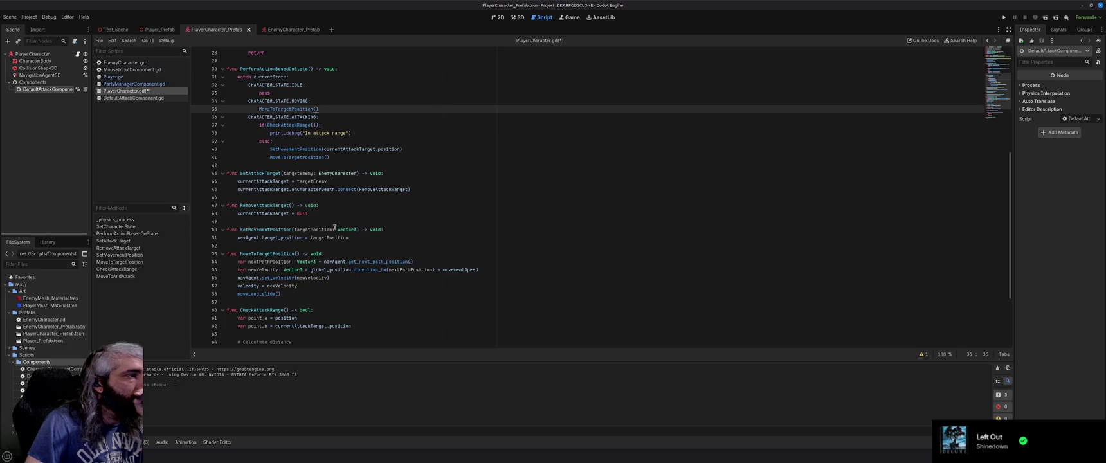
scroll(334, 228, up, 5)
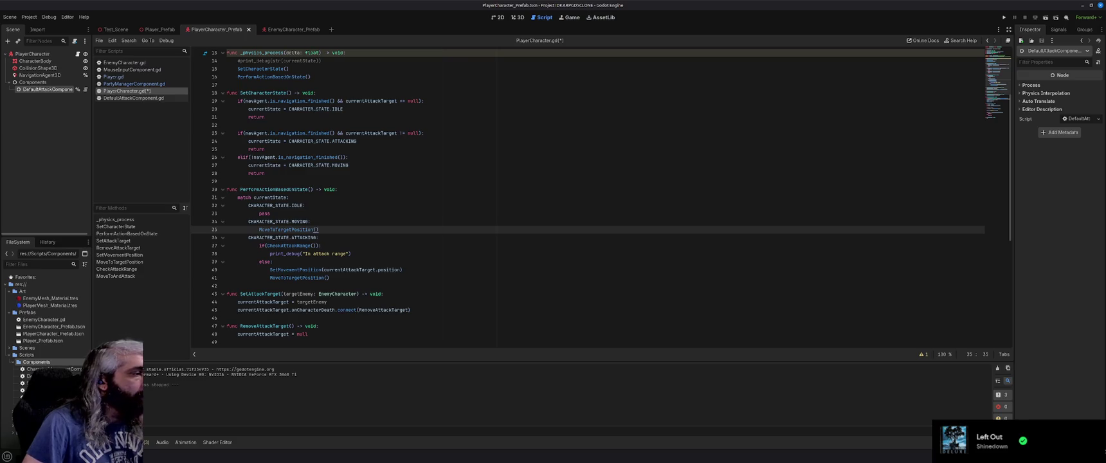
key(alt+Tab)
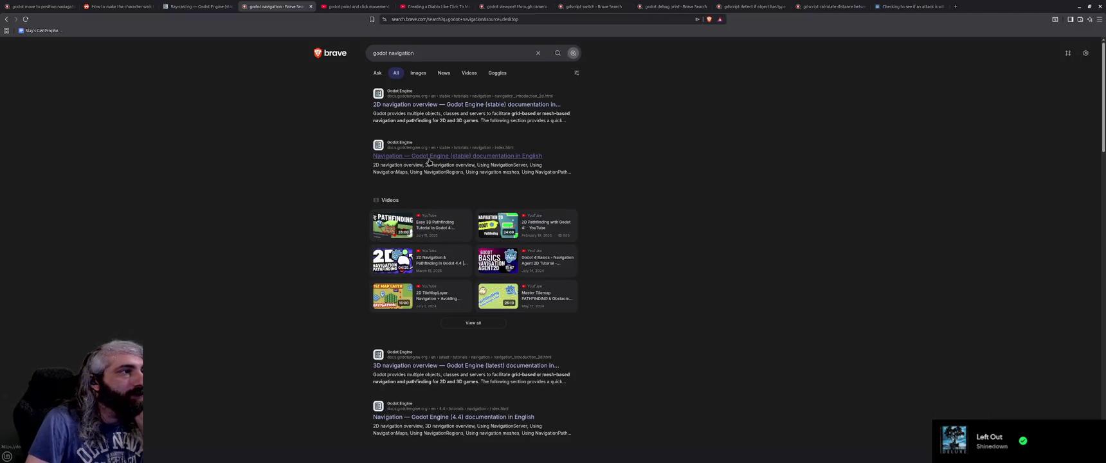
Step: Open the Navigation docs and reach the Using NavigationAgents guide
click(430, 161)
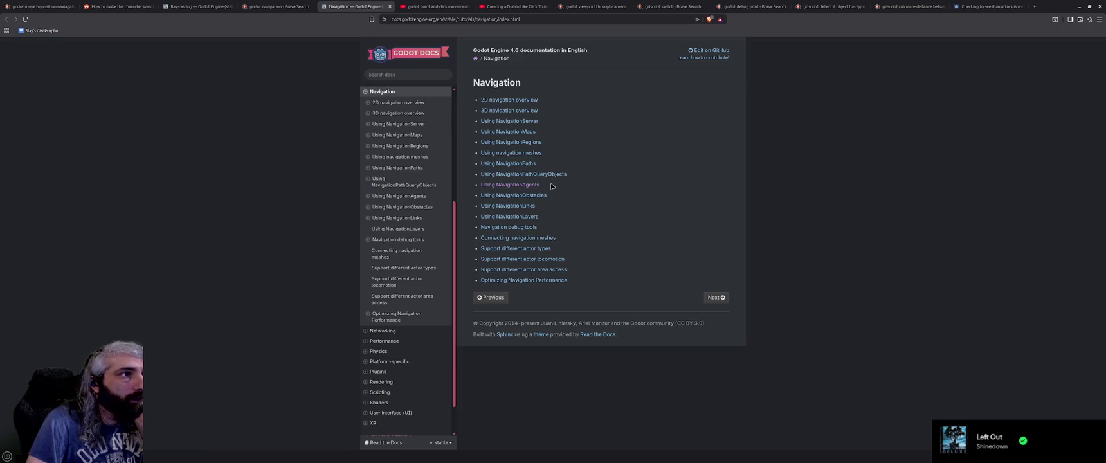
click(511, 110)
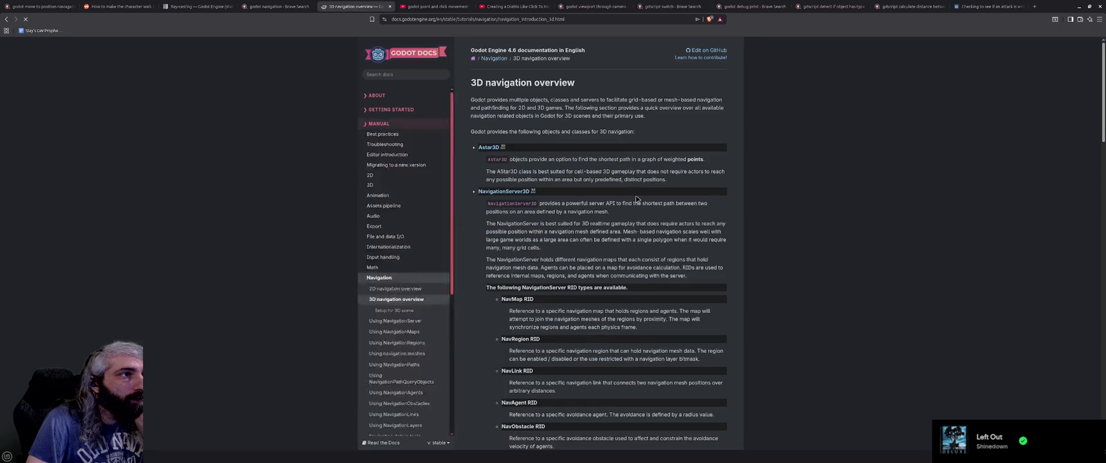
click(7, 18)
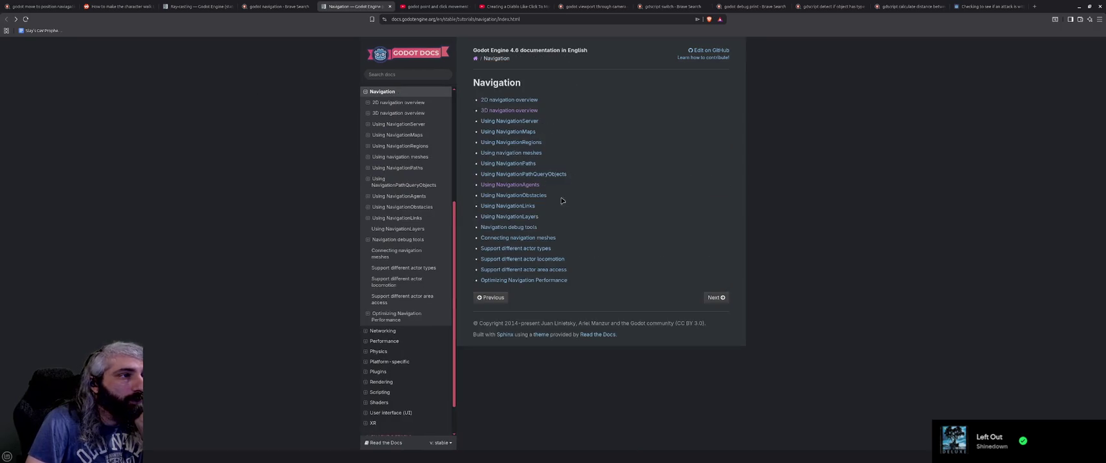
click(522, 186)
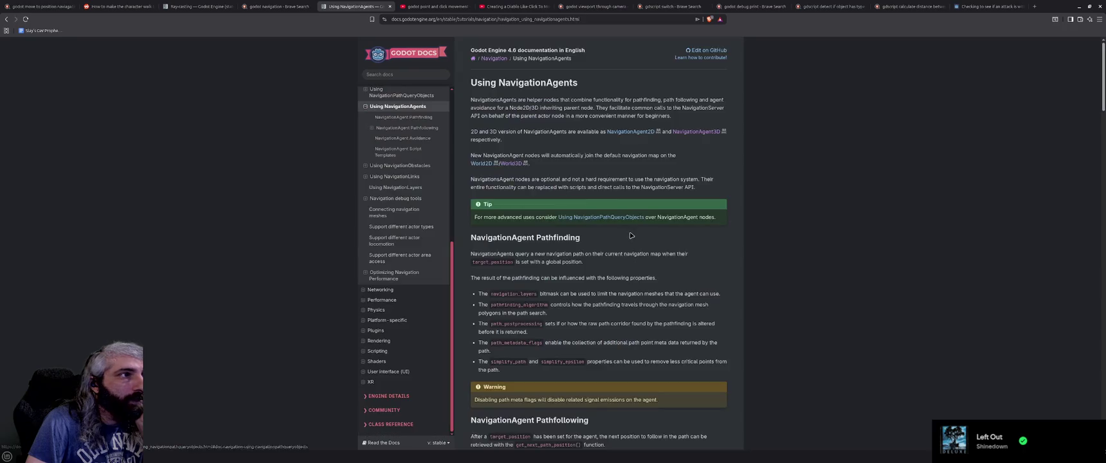
click(701, 136)
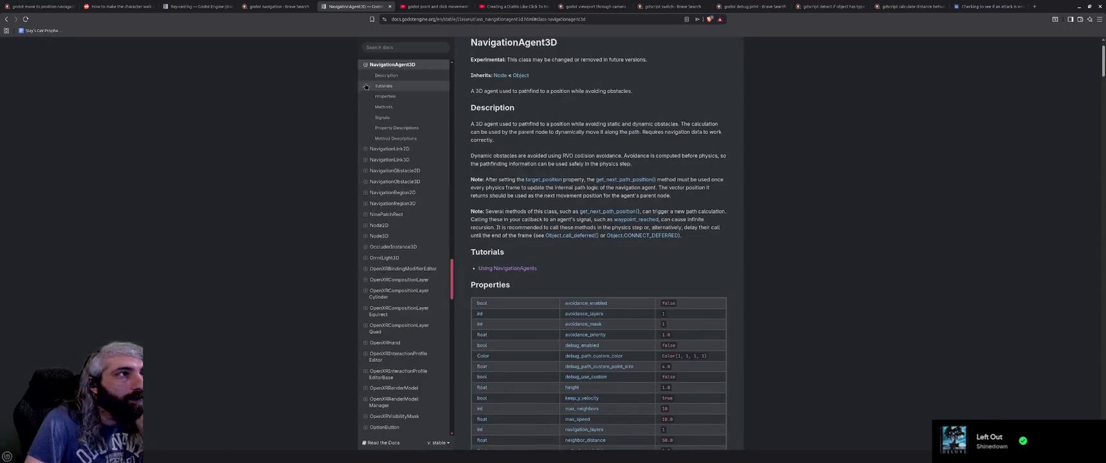
click(7, 18)
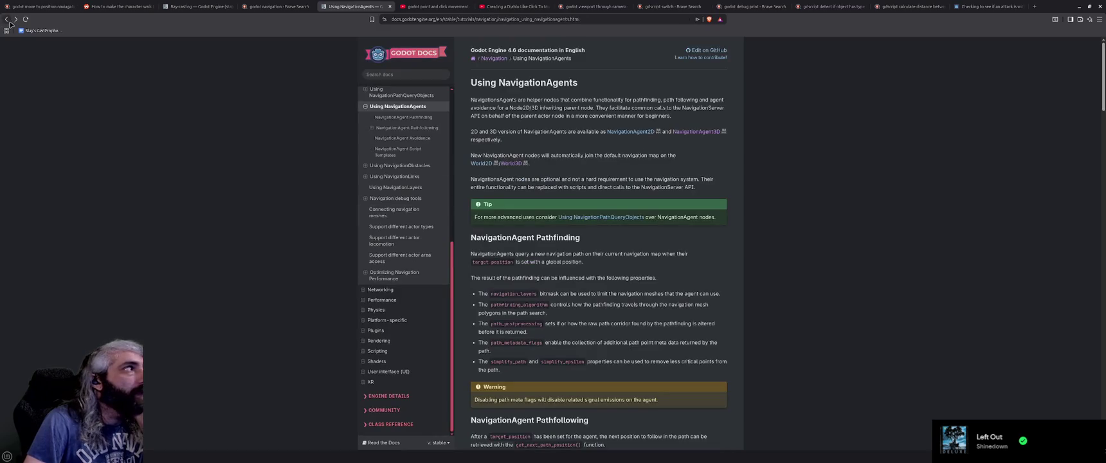
click(16, 19)
key(alt+Left)
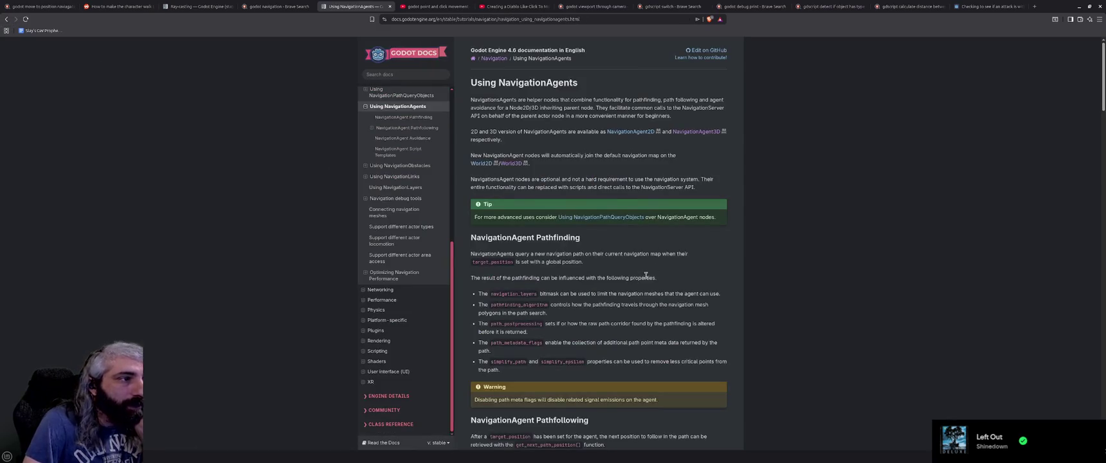
Step: Scroll down to the avoidance example and show its 3D GDScript code sample
scroll(650, 277, down, 4)
scroll(648, 278, down, 2)
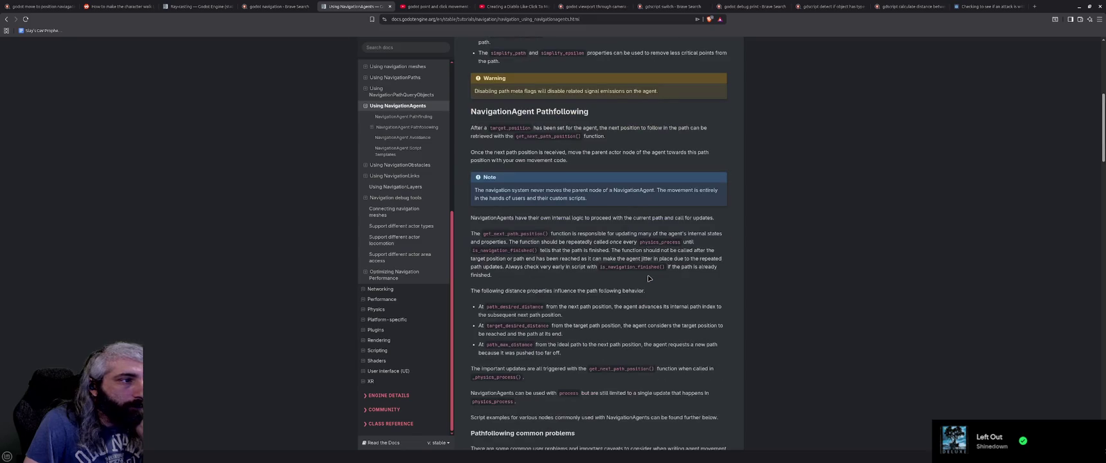
scroll(649, 277, down, 1)
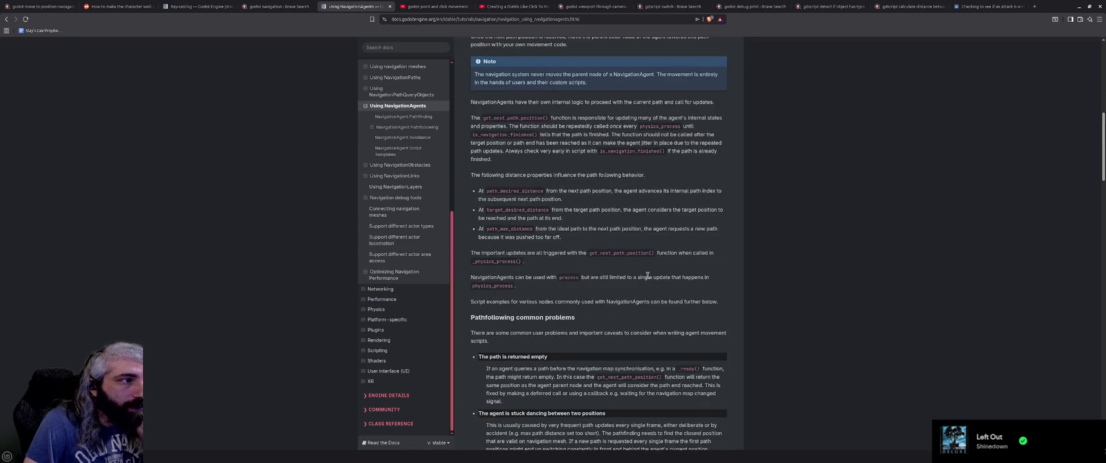
scroll(648, 276, down, 3)
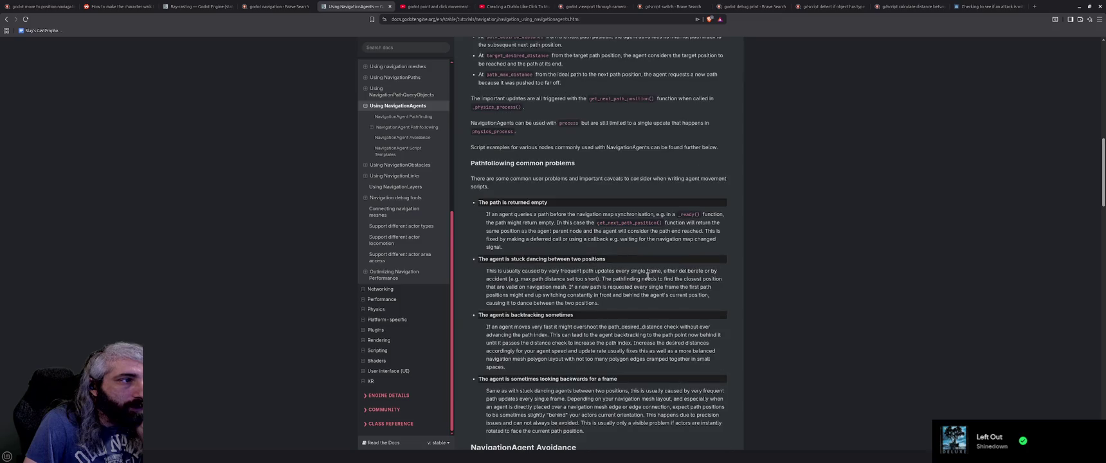
scroll(648, 276, down, 2)
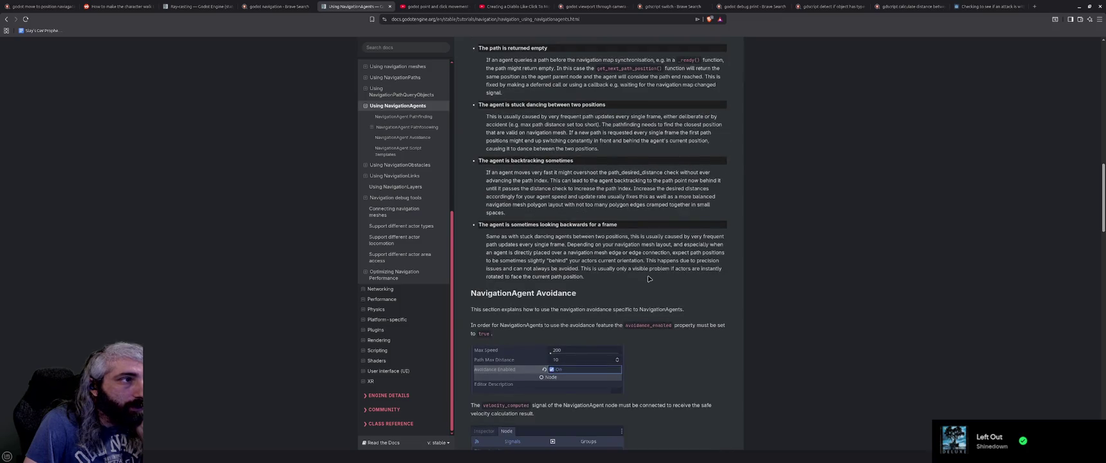
scroll(648, 278, down, 4)
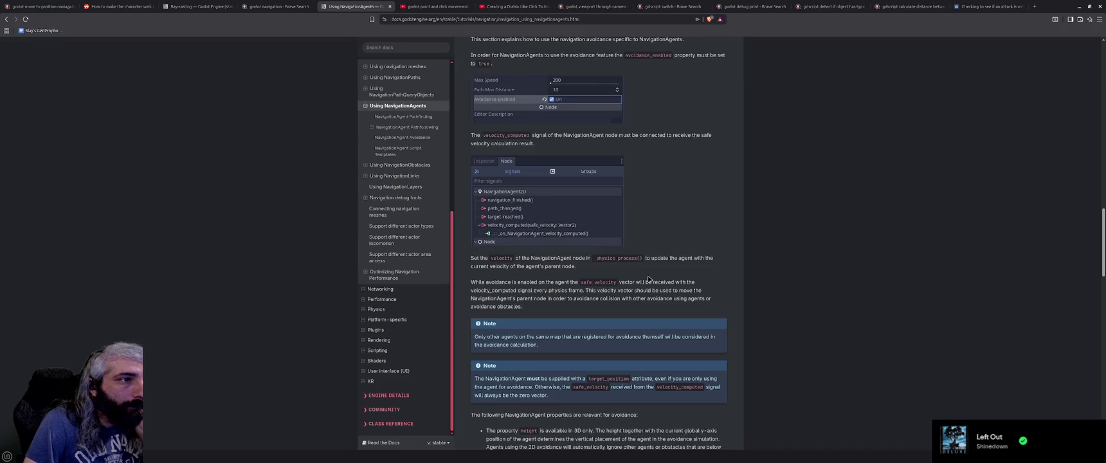
scroll(648, 278, down, 1)
scroll(648, 279, down, 2)
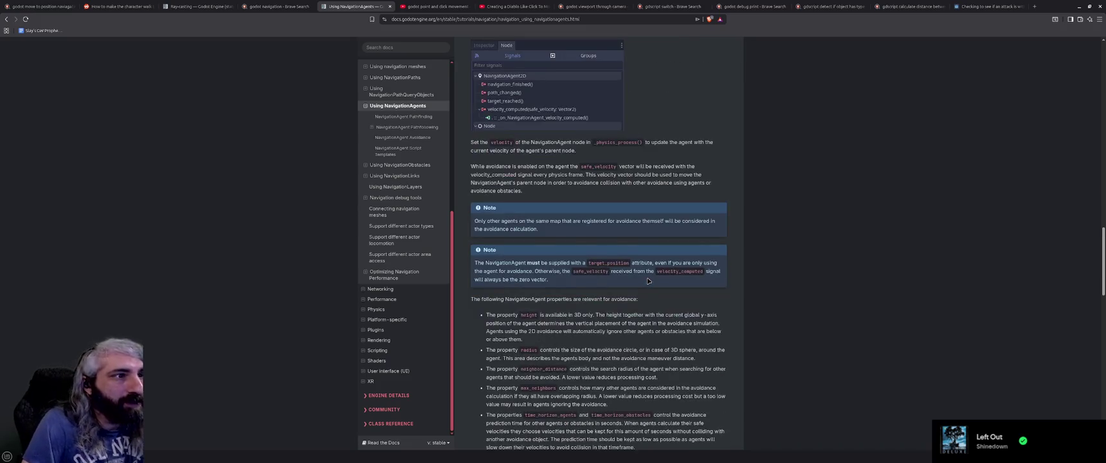
scroll(660, 309, down, 1)
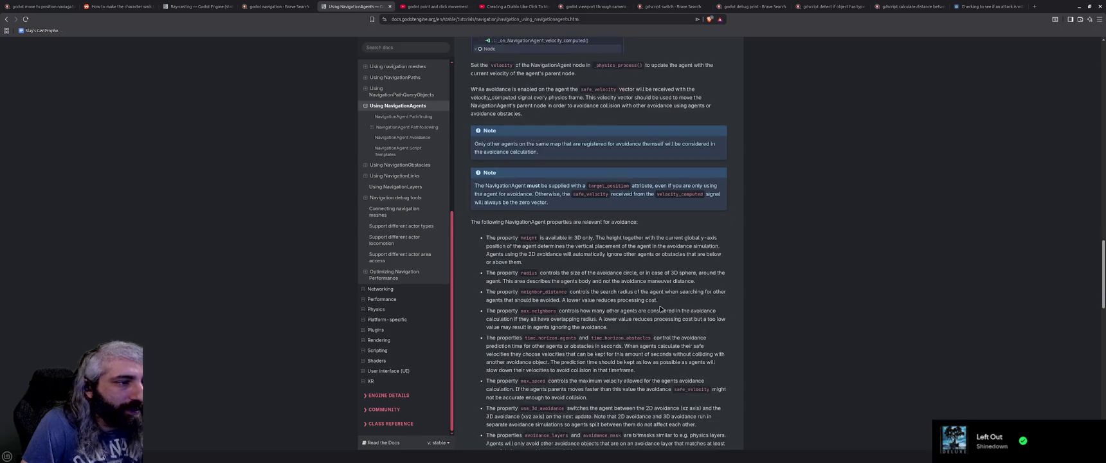
scroll(658, 307, down, 1)
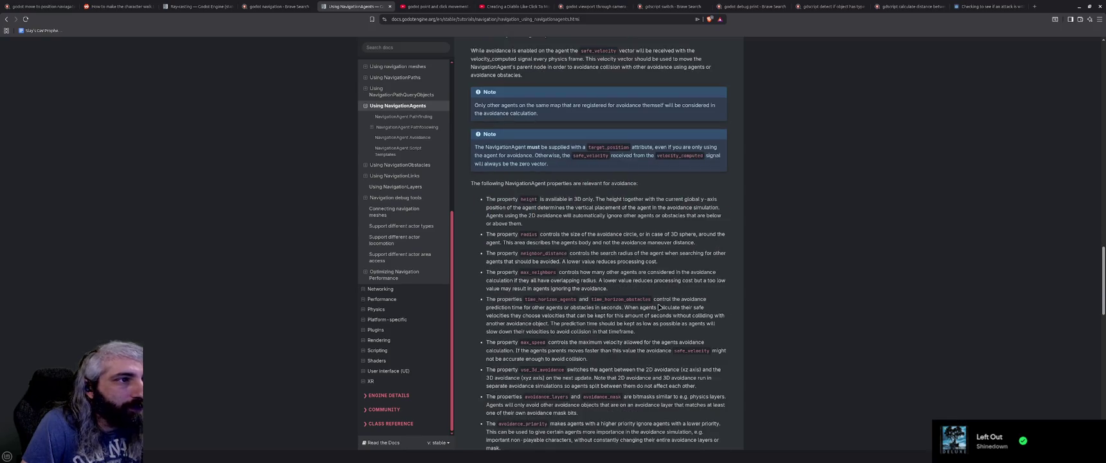
scroll(659, 307, down, 1)
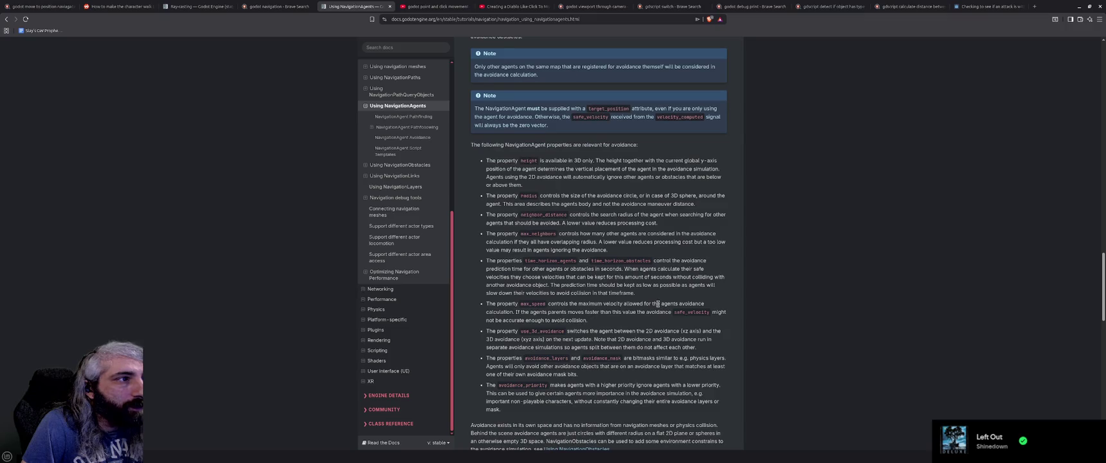
scroll(659, 307, down, 1)
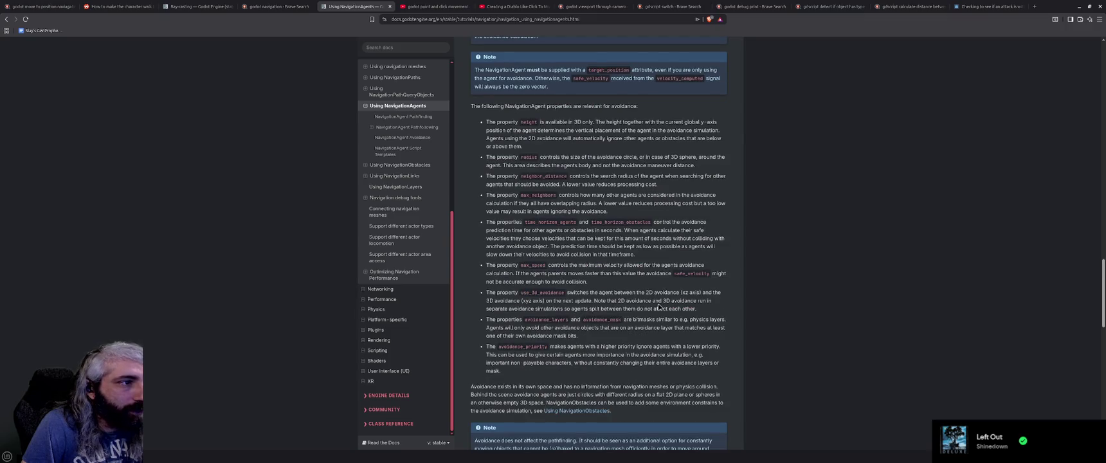
scroll(659, 307, down, 2)
scroll(658, 307, down, 2)
scroll(659, 308, down, 3)
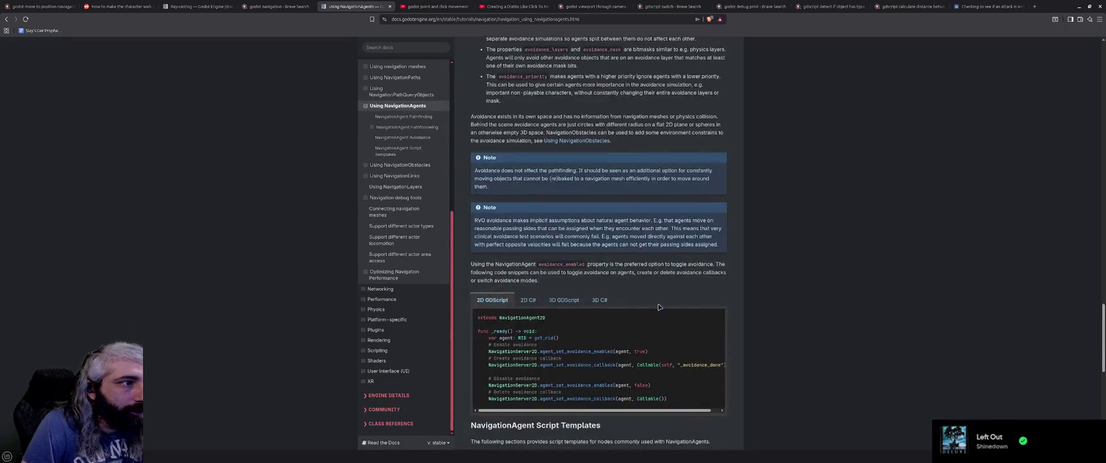
scroll(659, 307, down, 2)
click(563, 222)
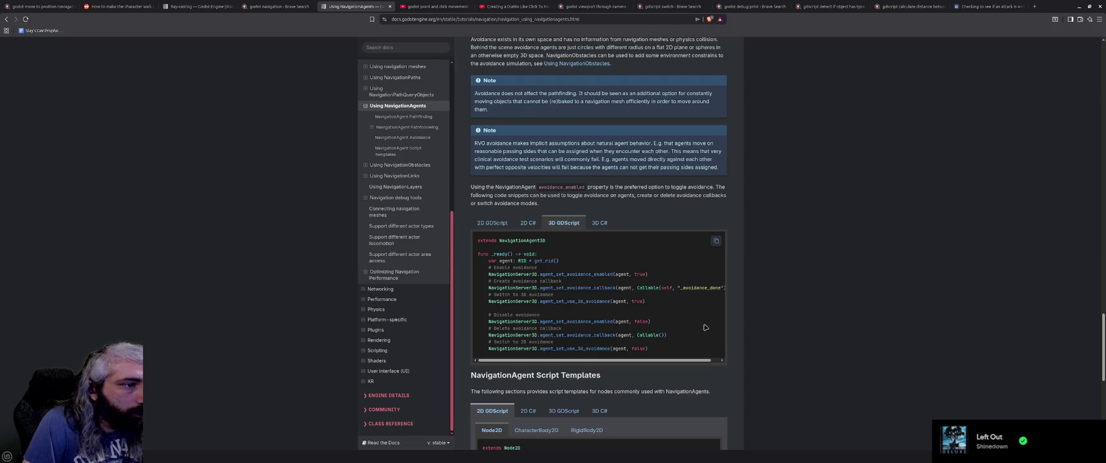
Step: Expand the 3D GDScript script templates to show the CharacterBody3D navigation template code
scroll(705, 328, down, 4)
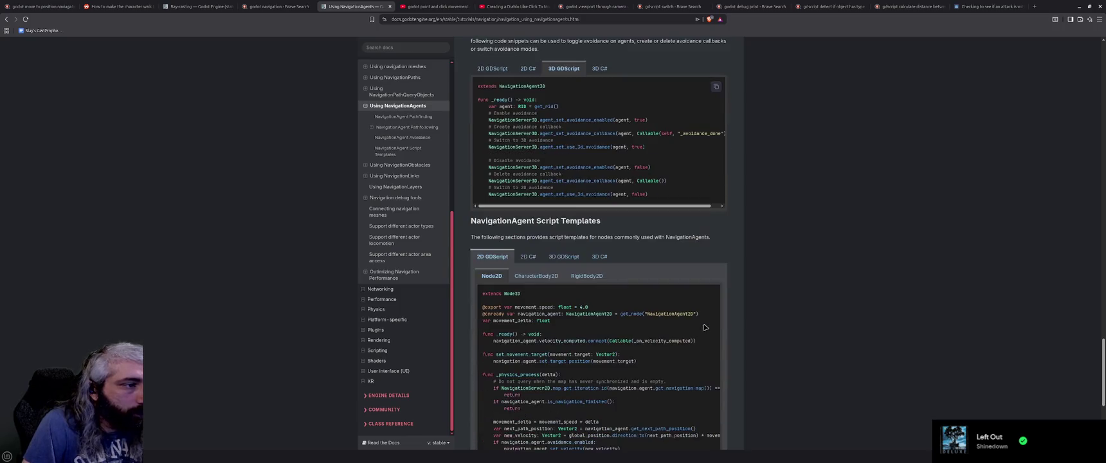
click(562, 257)
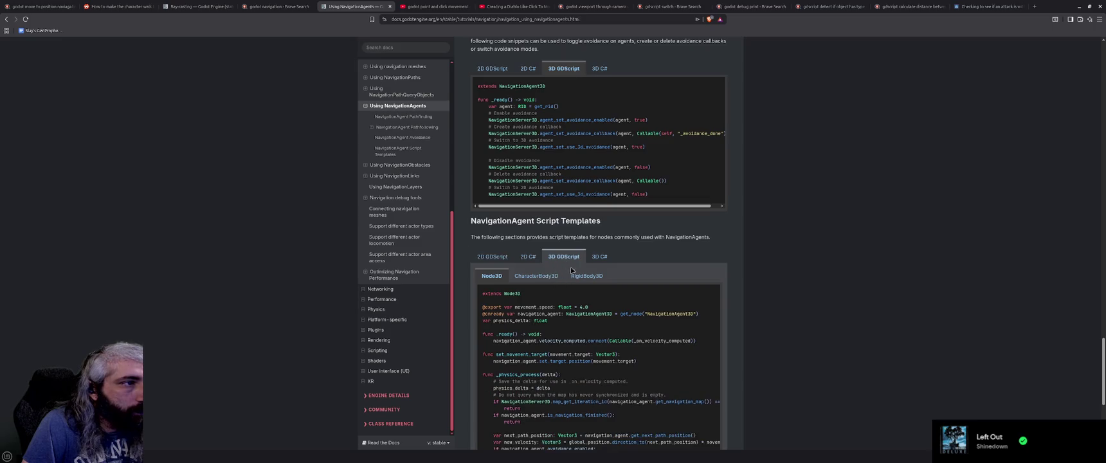
click(536, 275)
Step: Read the user-contributed notes down to the footer and back, then switch to the point-and-click results tab
scroll(786, 336, down, 1)
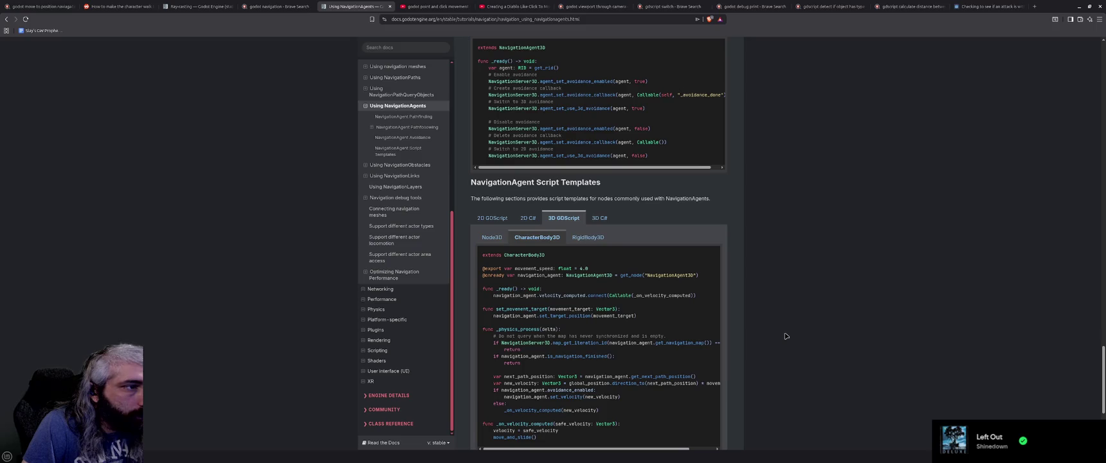
scroll(785, 336, down, 6)
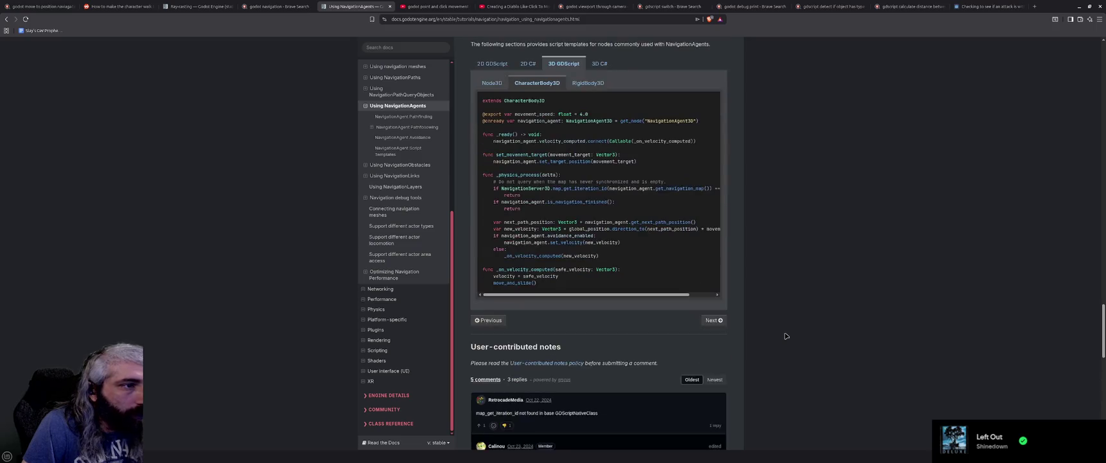
scroll(786, 336, down, 5)
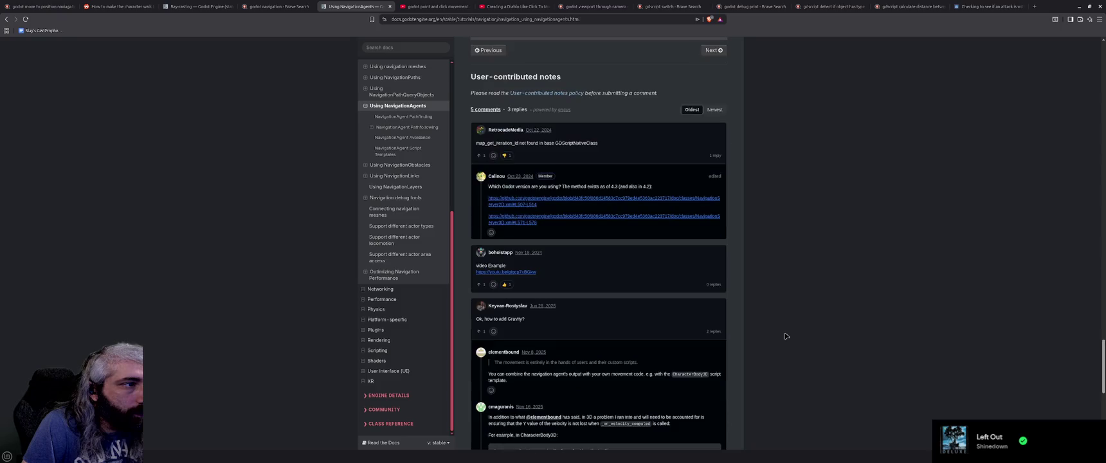
scroll(786, 336, down, 6)
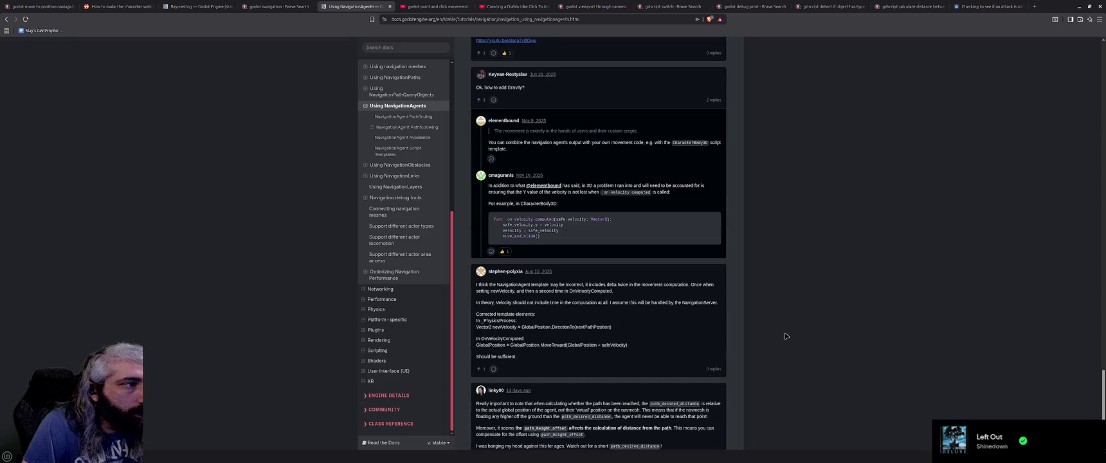
scroll(786, 335, down, 4)
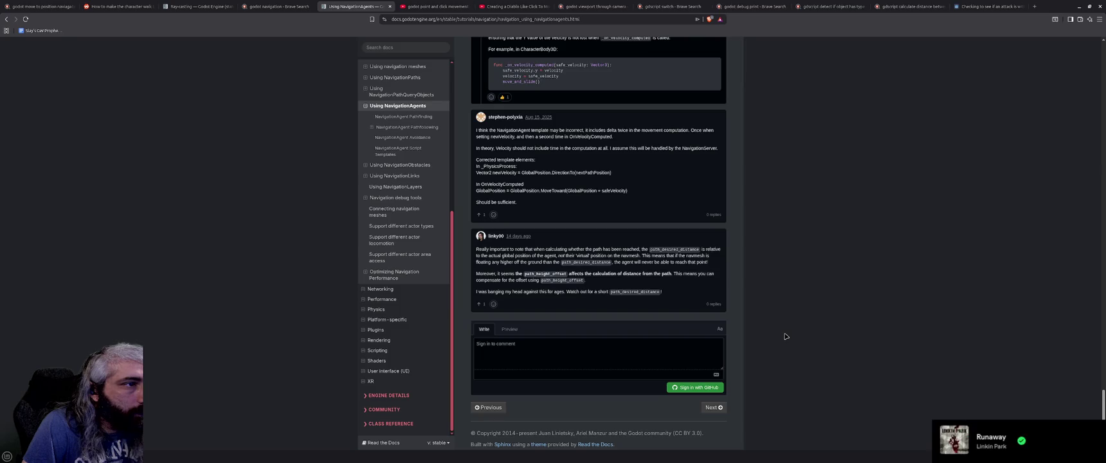
scroll(786, 336, up, 10)
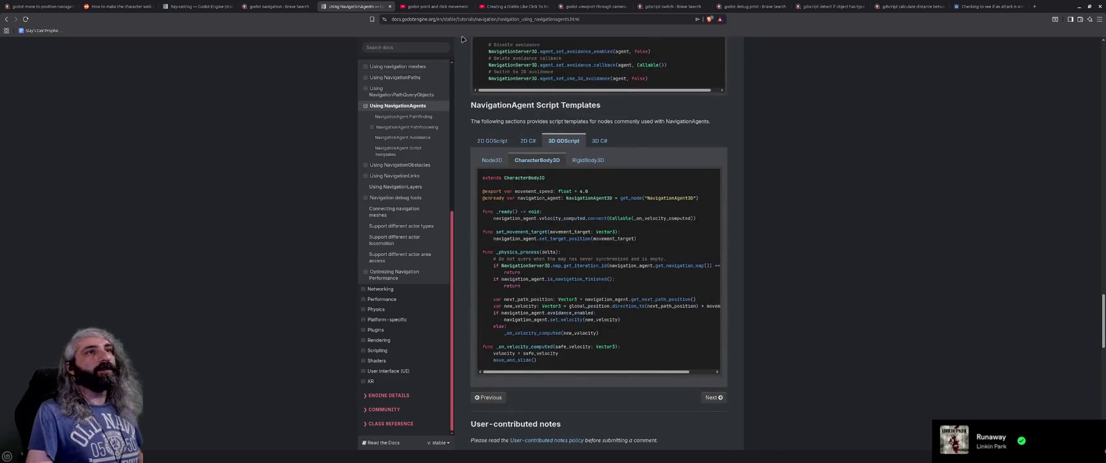
click(421, 7)
Step: Search the web for 'godot navigation agent stop movement' from the address bar
click(425, 19)
text(godot naviga)
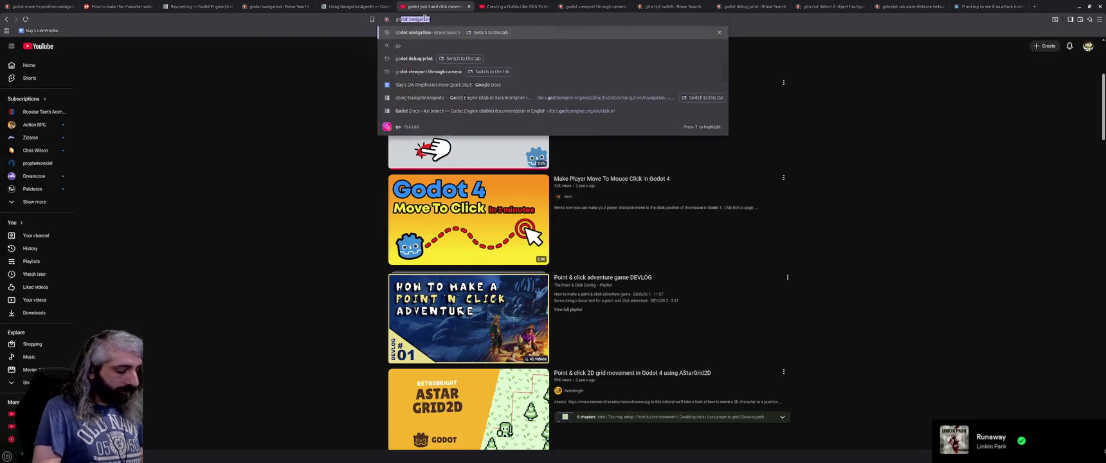
text(tion agent stop mvo)
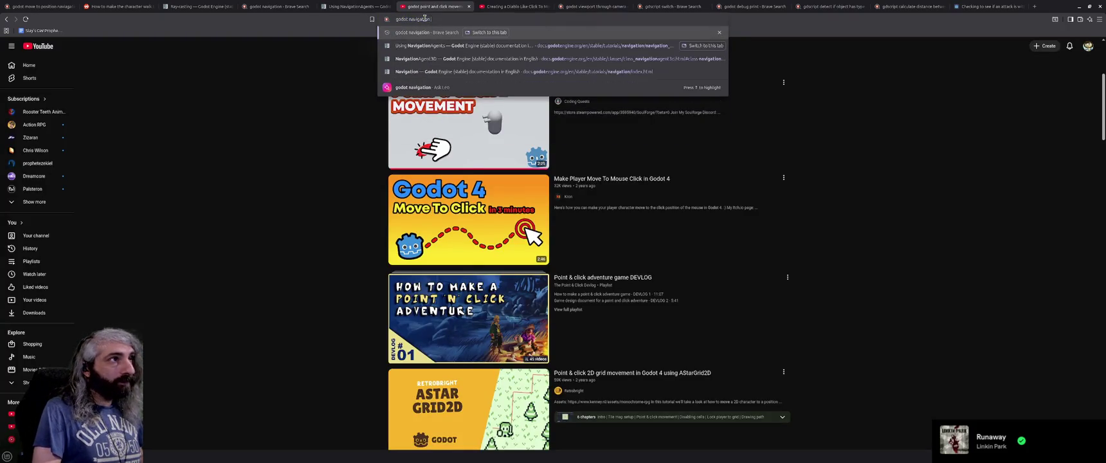
key(BackSpace)
key(BackSpace)
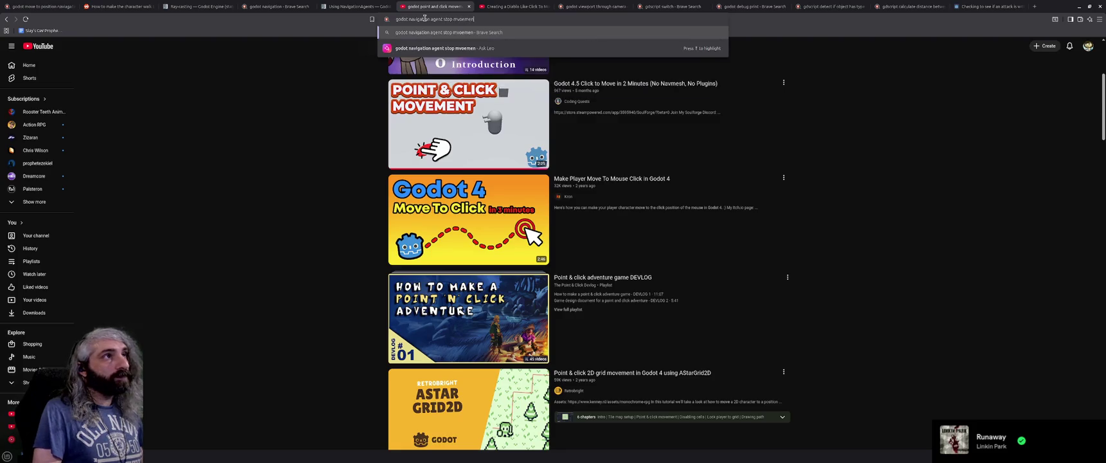
text(ovement)
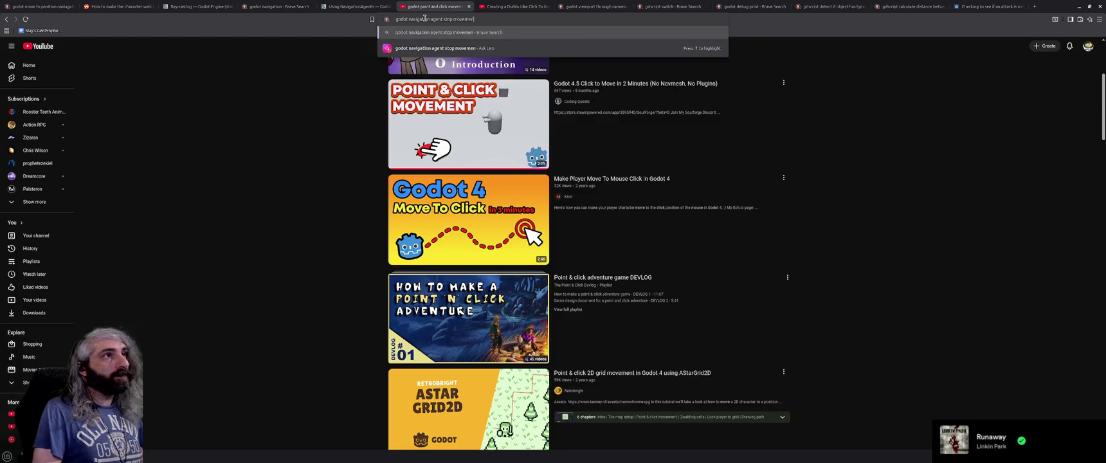
key(Return)
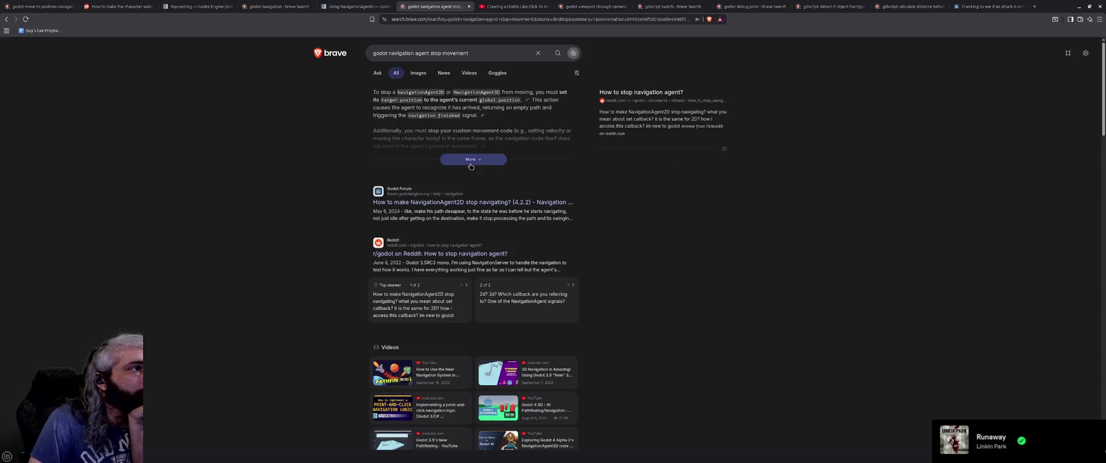
Step: Read the full answer on stopping a navigation agent, then minimize the browser
click(473, 161)
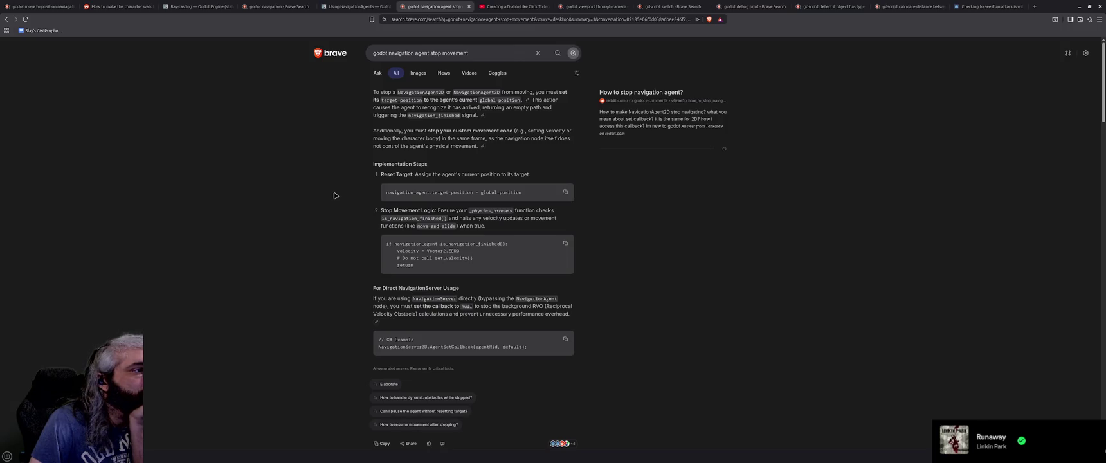
scroll(334, 195, down, 3)
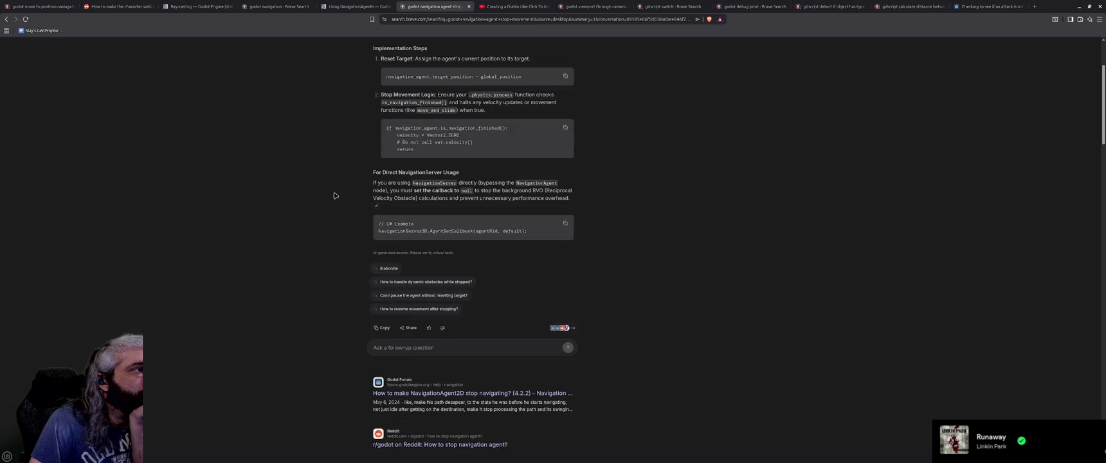
click(1080, 7)
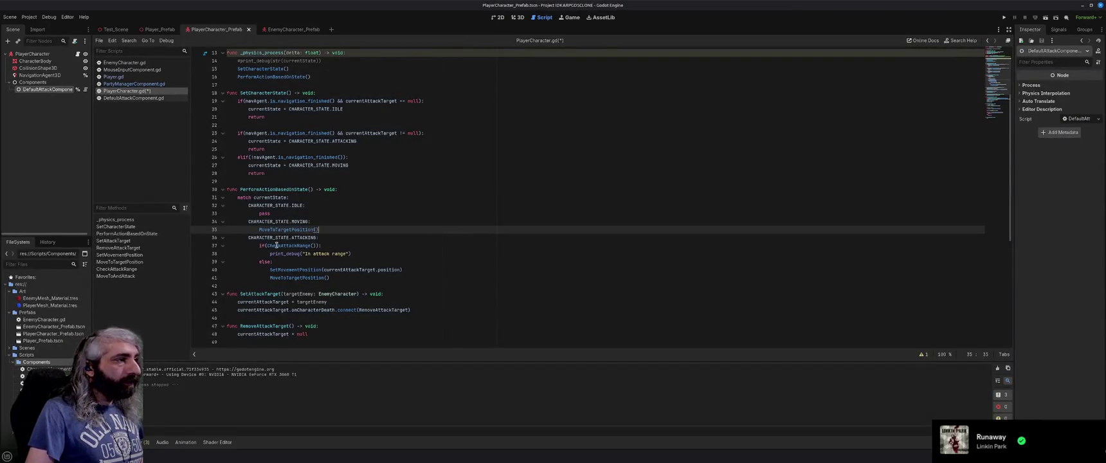
Step: Add 'SetMovementPosition(position)' on a new line inside the CheckAttackRange() branch
click(333, 247)
key(Return)
text(tMo)
key(Return)
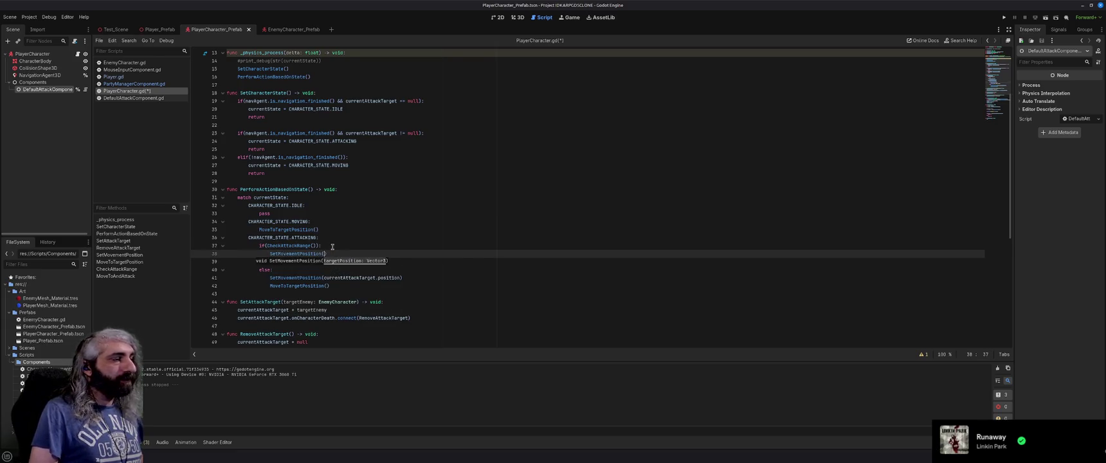
text(position)
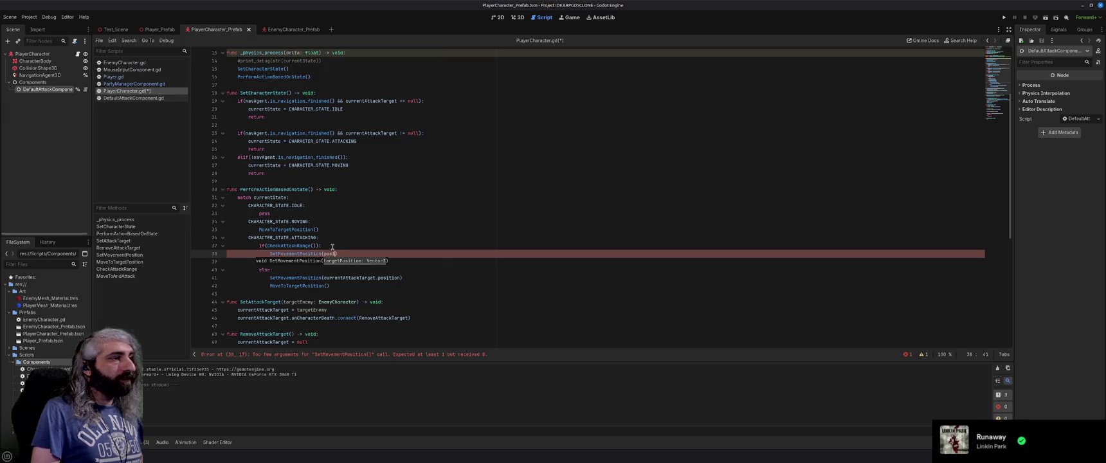
key(Right)
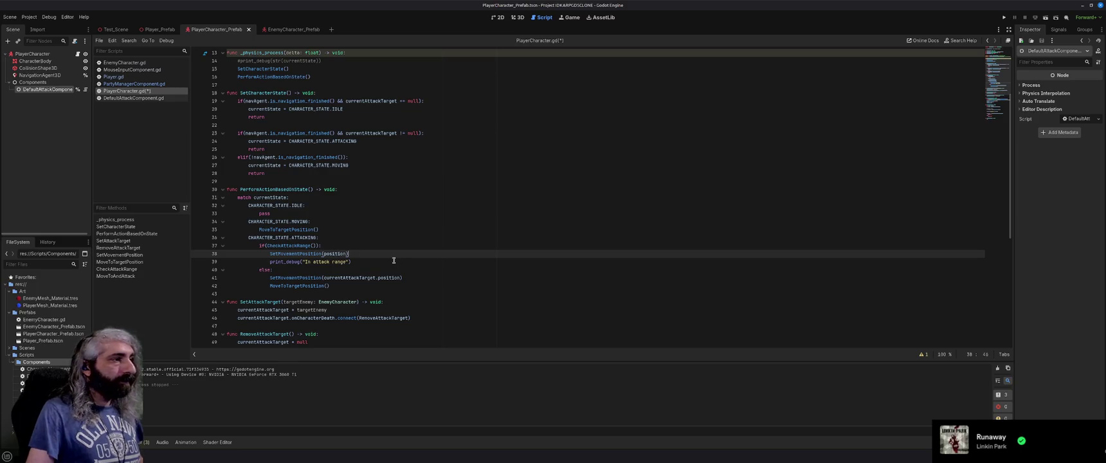
Step: Save PlayerCharacter.gd and run the project with F5
click(348, 262)
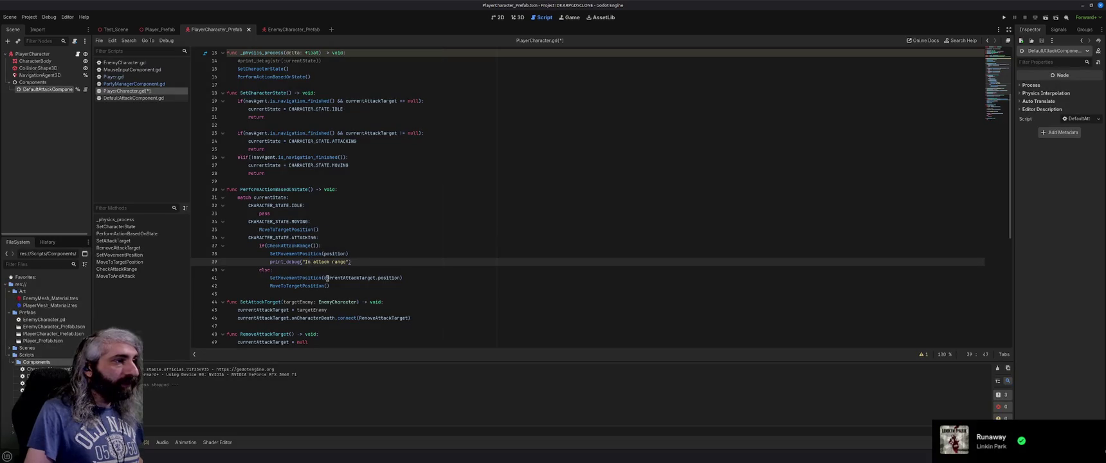
mouse_move(374, 278)
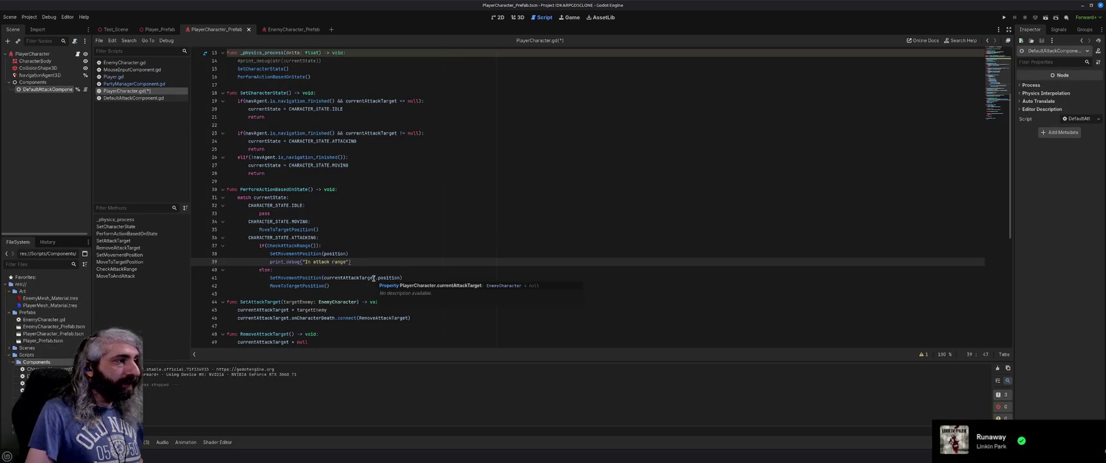
key(ctrl+s)
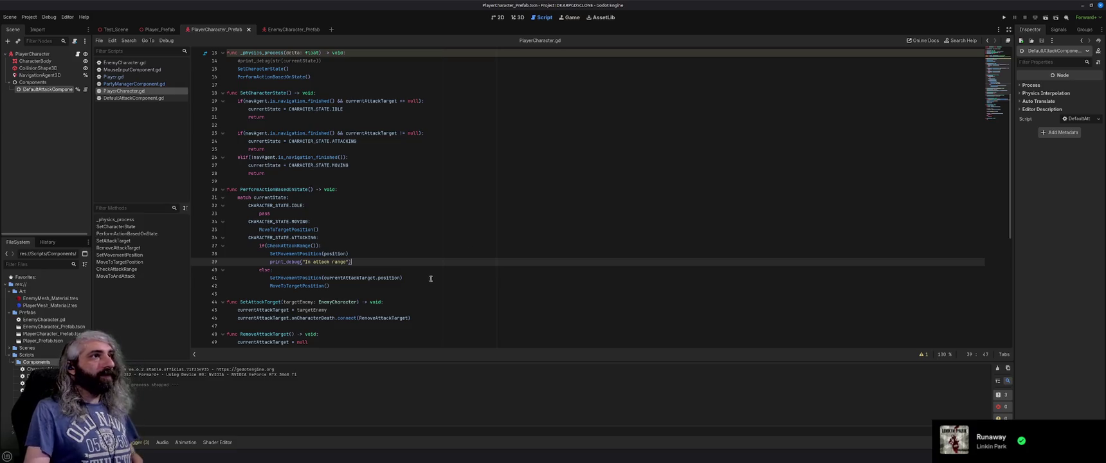
key(F5)
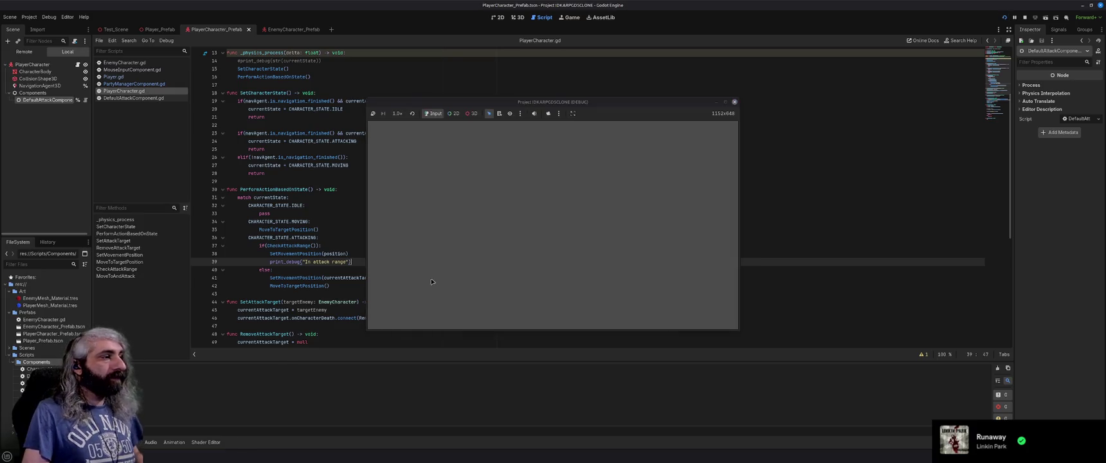
Step: Walk the player to two ground spots, target the red enemy, then close the game window
click(469, 207)
click(502, 279)
click(727, 233)
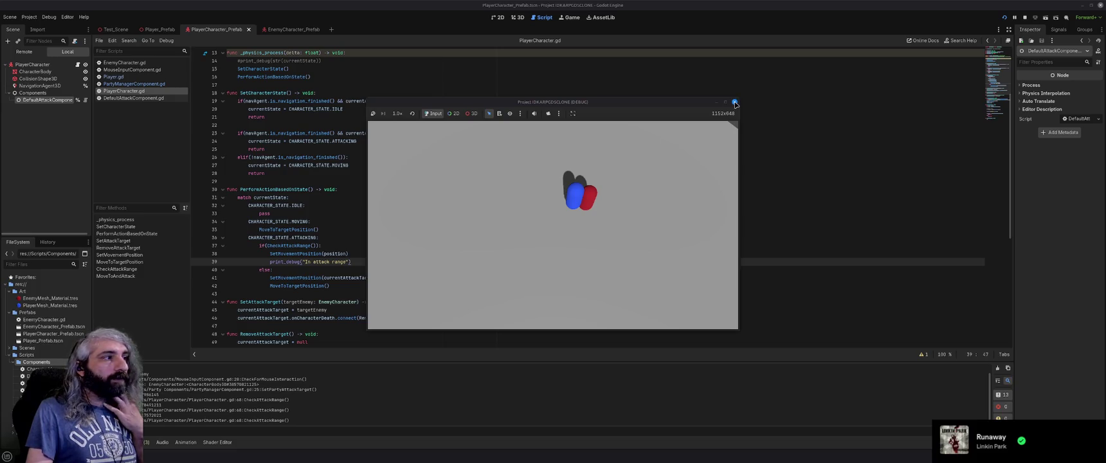
click(735, 103)
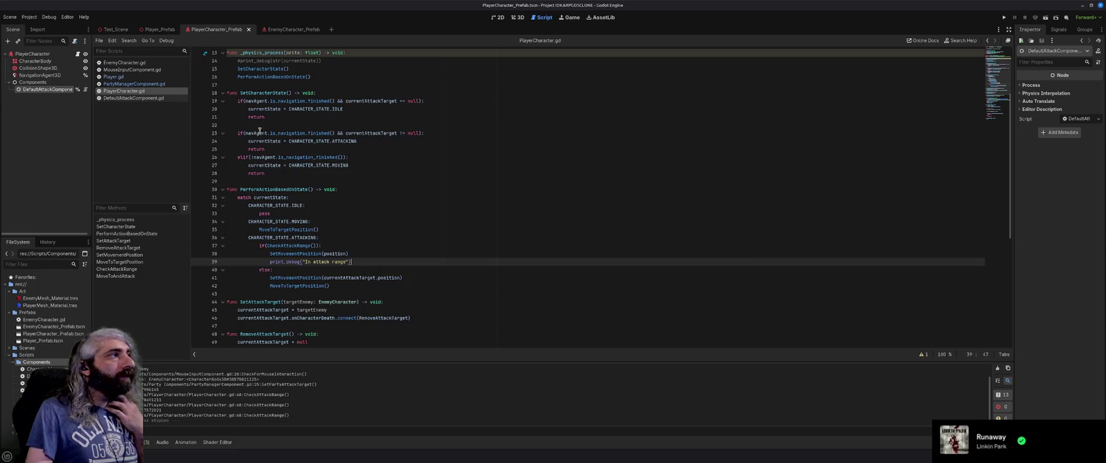
Step: In DefaultAttackComponent.gd, change attackRange from 2 to 5
click(146, 99)
click(297, 69)
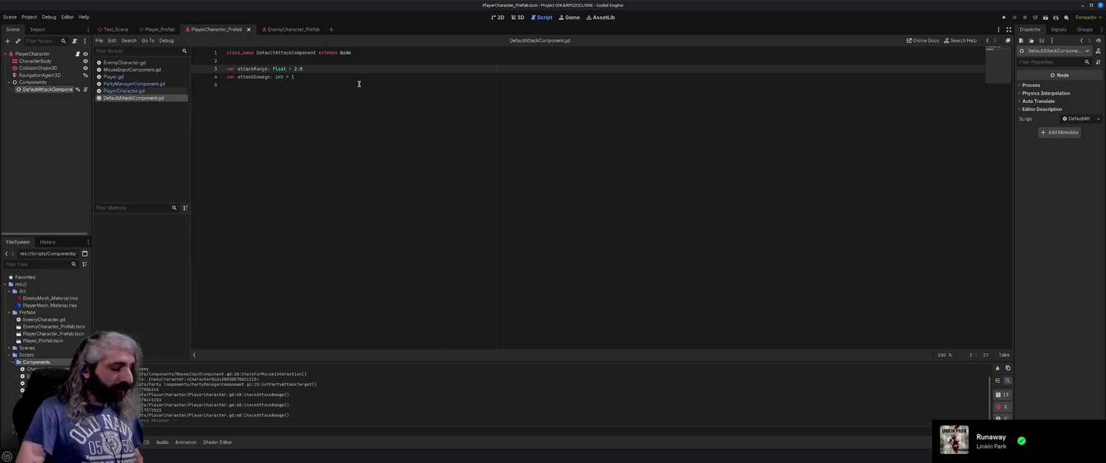
key(BackSpace)
text(5)
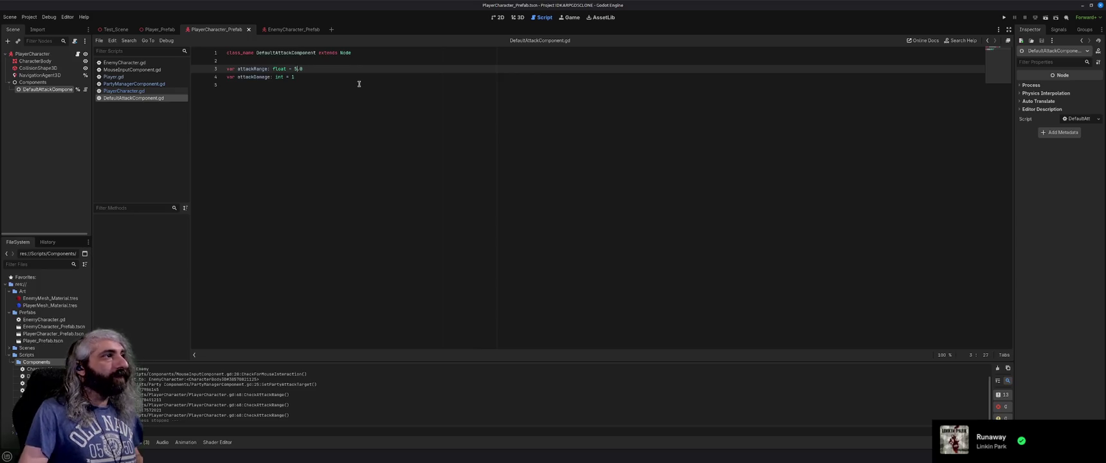
click(363, 77)
Step: Run the game, target the red enemy, walk away, then close it and return to PlayerCharacter.gd
key(F5)
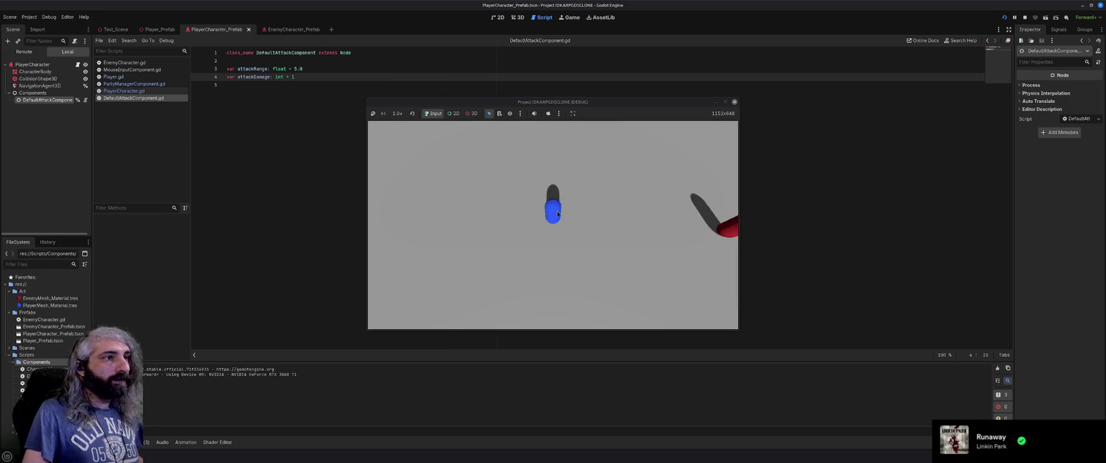
click(728, 233)
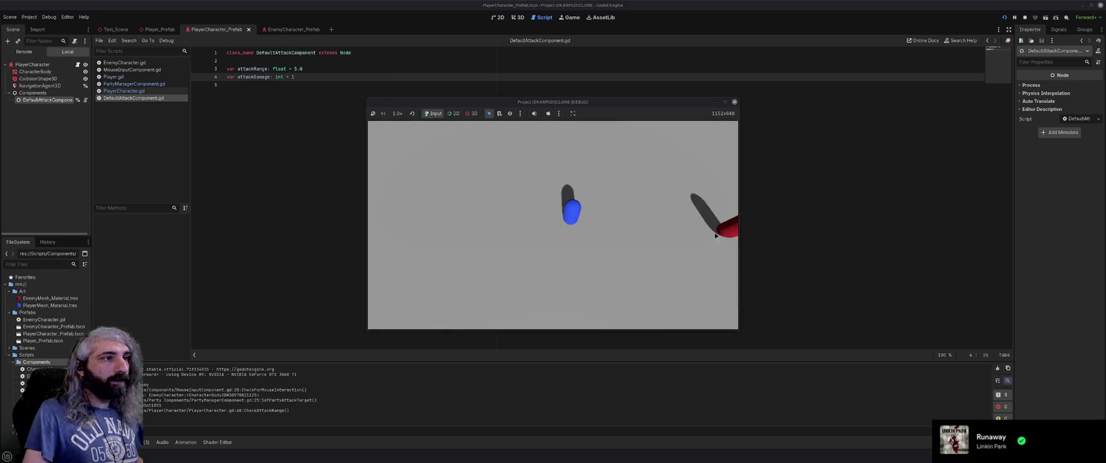
click(554, 275)
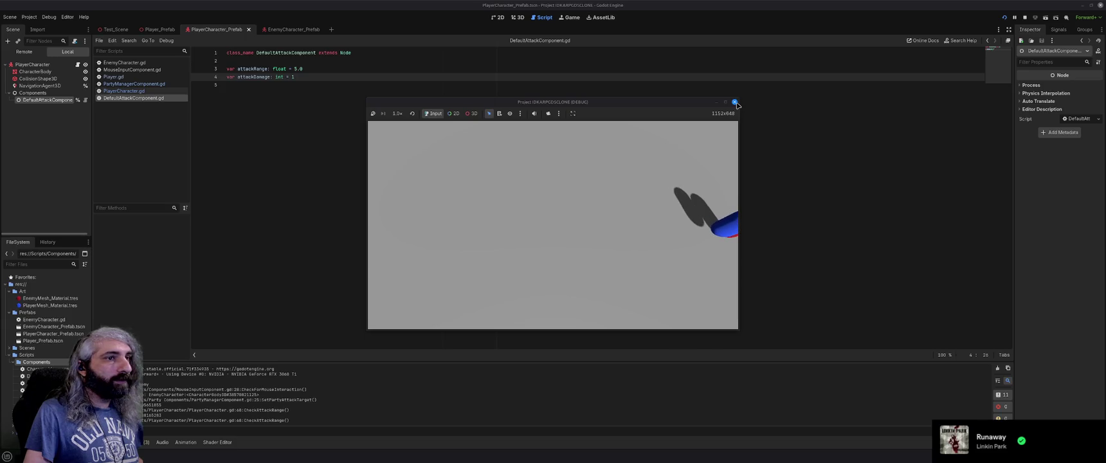
click(735, 102)
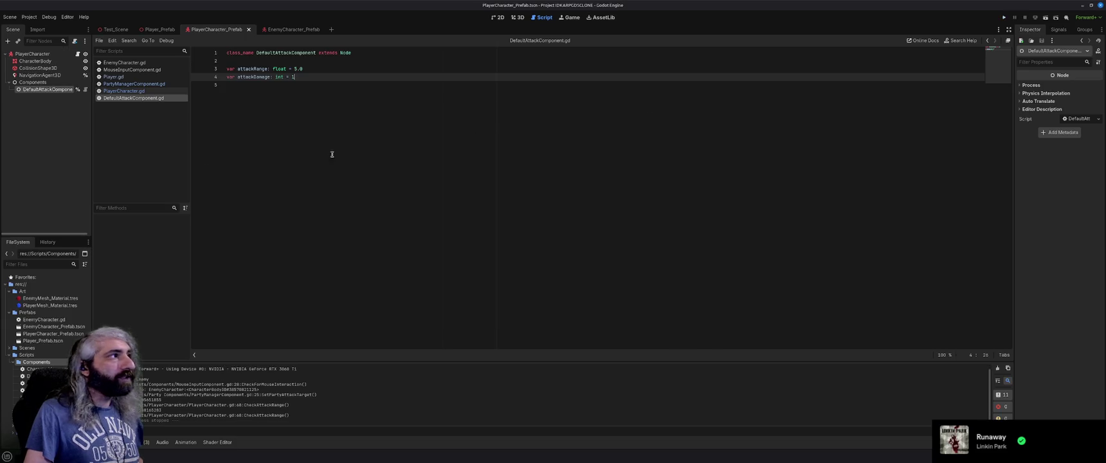
click(128, 91)
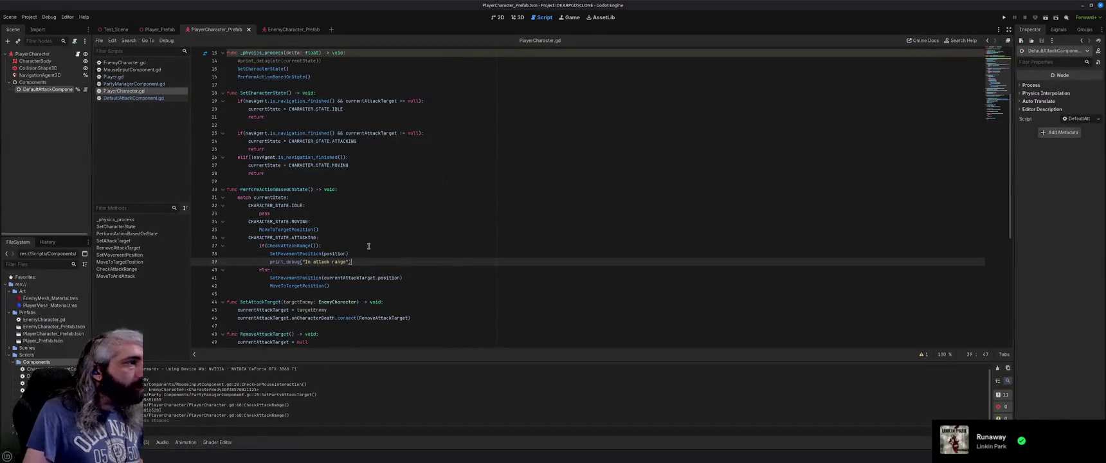
scroll(368, 254, down, 5)
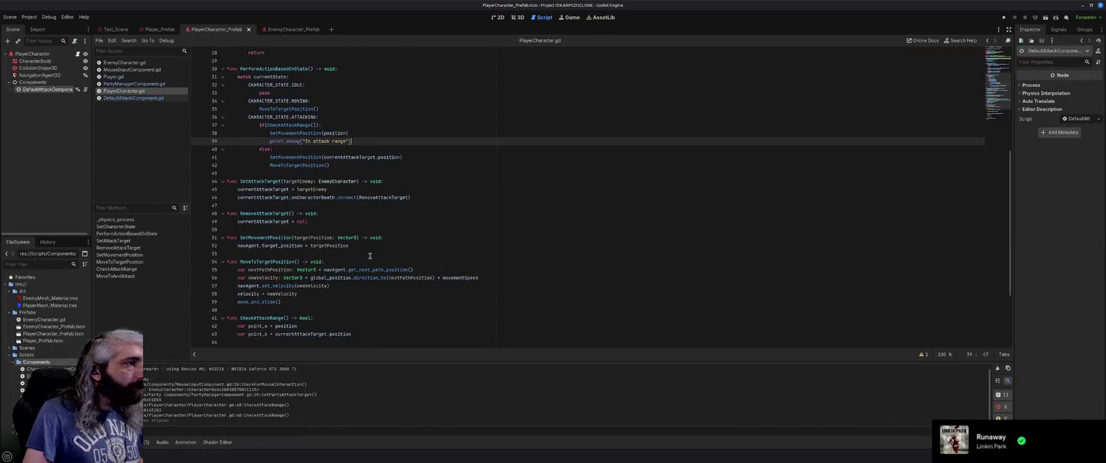
scroll(370, 256, down, 1)
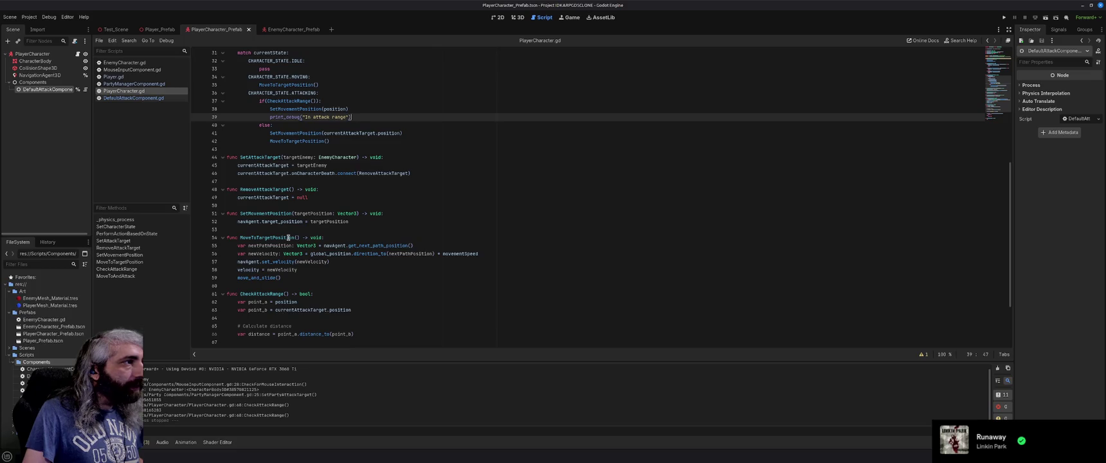
scroll(289, 238, down, 3)
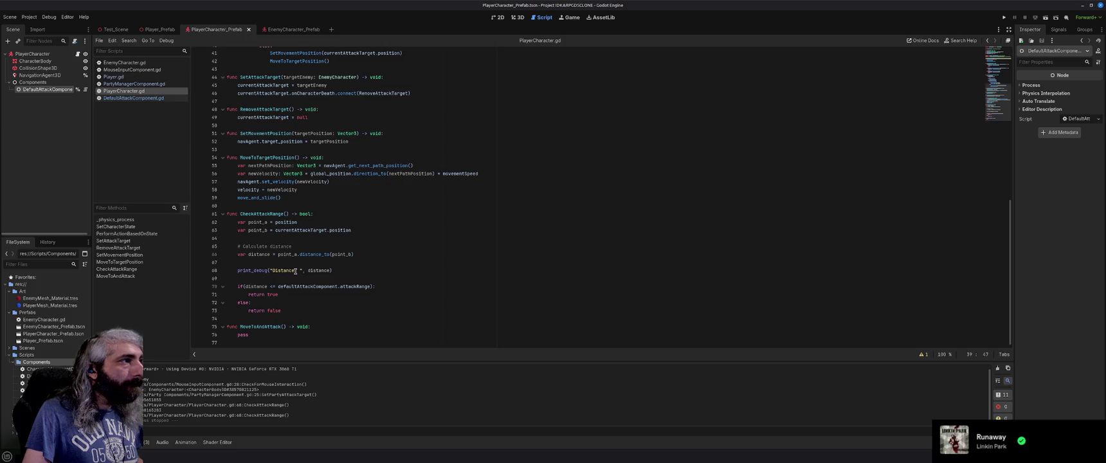
scroll(295, 271, up, 4)
scroll(295, 271, up, 2)
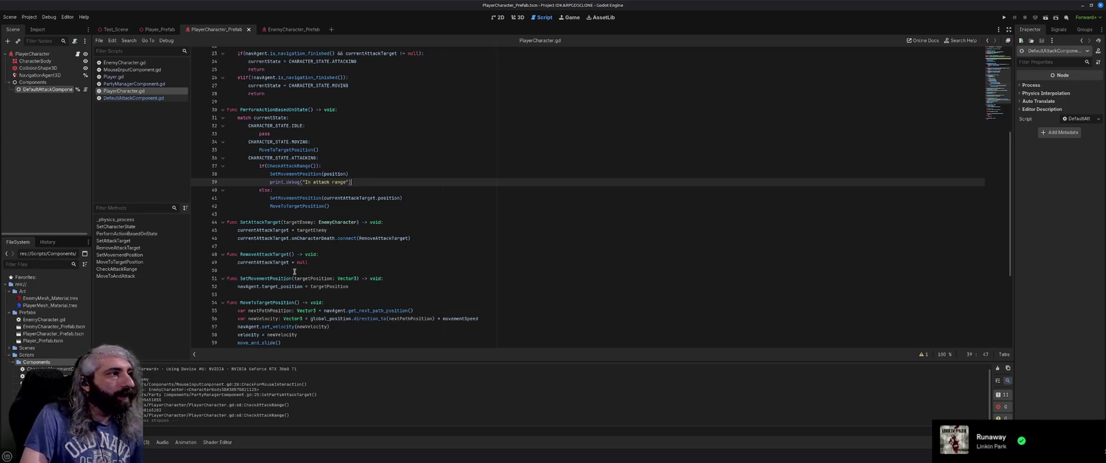
scroll(298, 270, down, 2)
scroll(303, 269, down, 4)
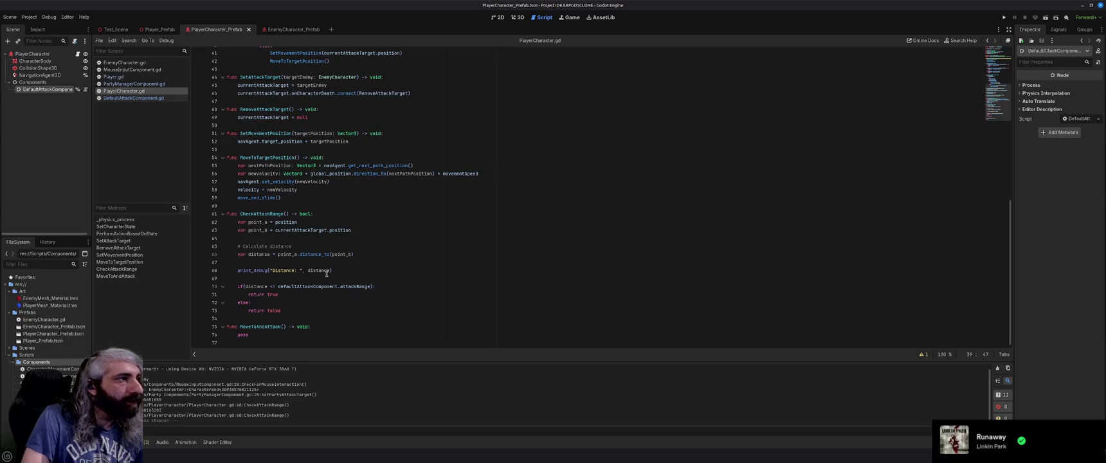
scroll(329, 256, up, 8)
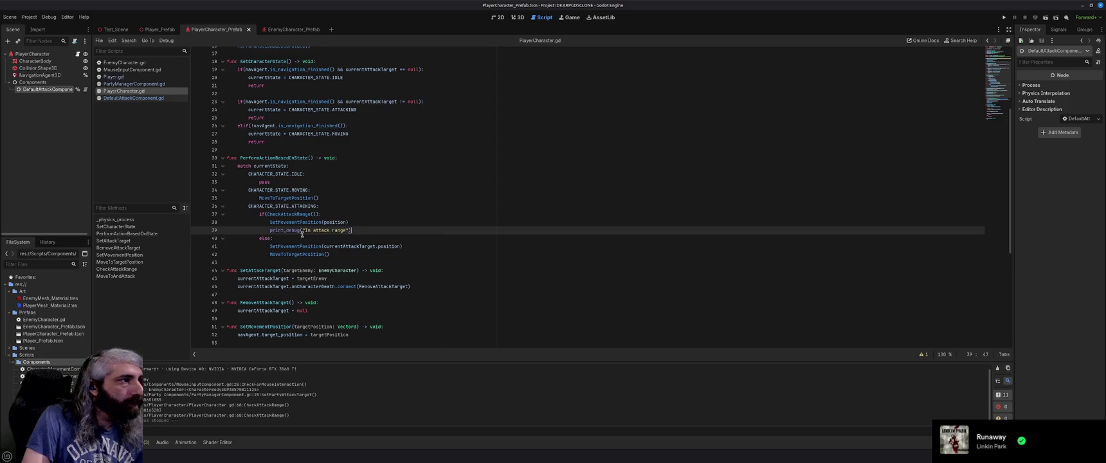
scroll(302, 235, up, 2)
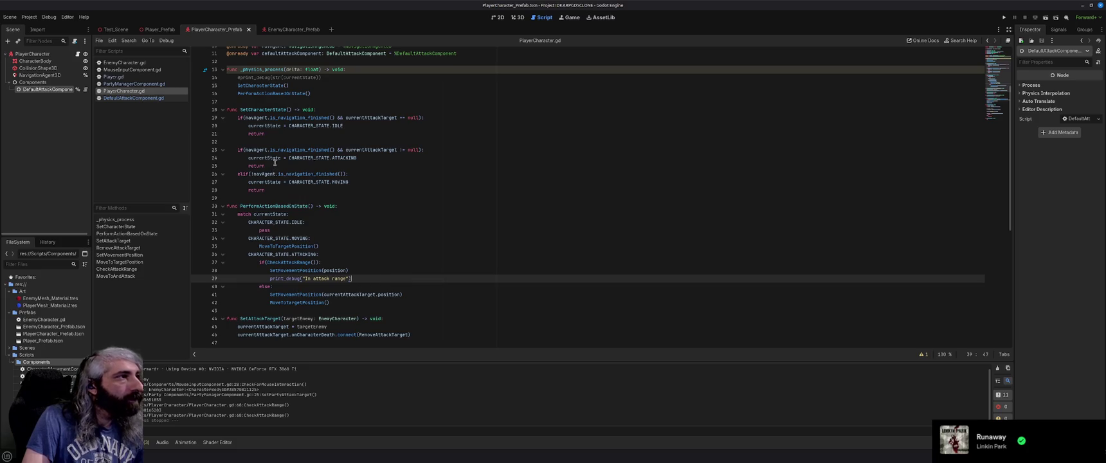
scroll(274, 166, up, 1)
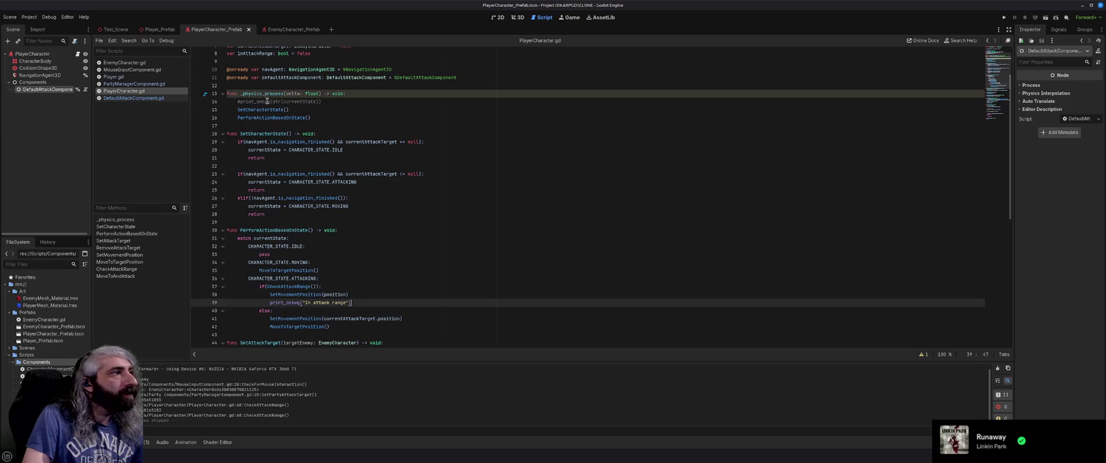
mouse_move(262, 118)
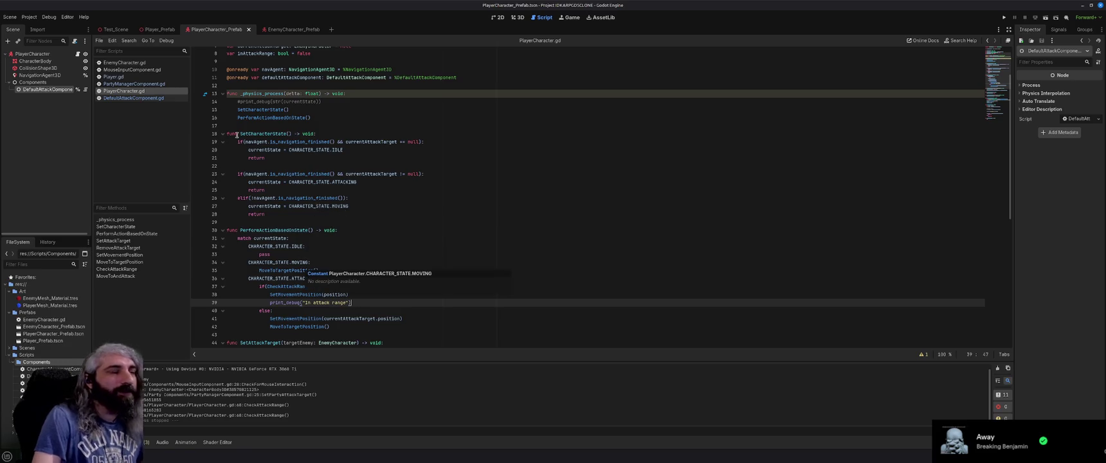
Step: Uncomment the SetCharacterState() call on line 15 of _physics_process
click(237, 109)
text(#)
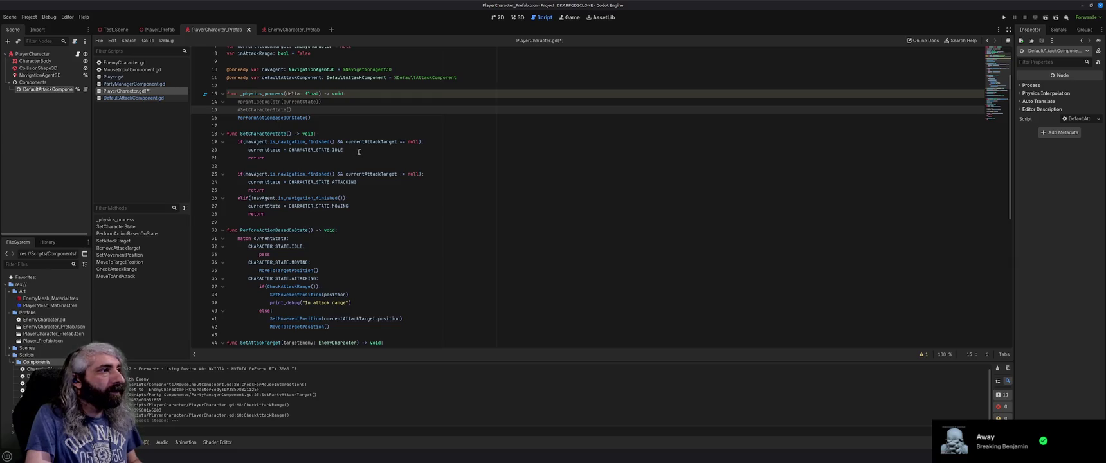
scroll(367, 173, up, 3)
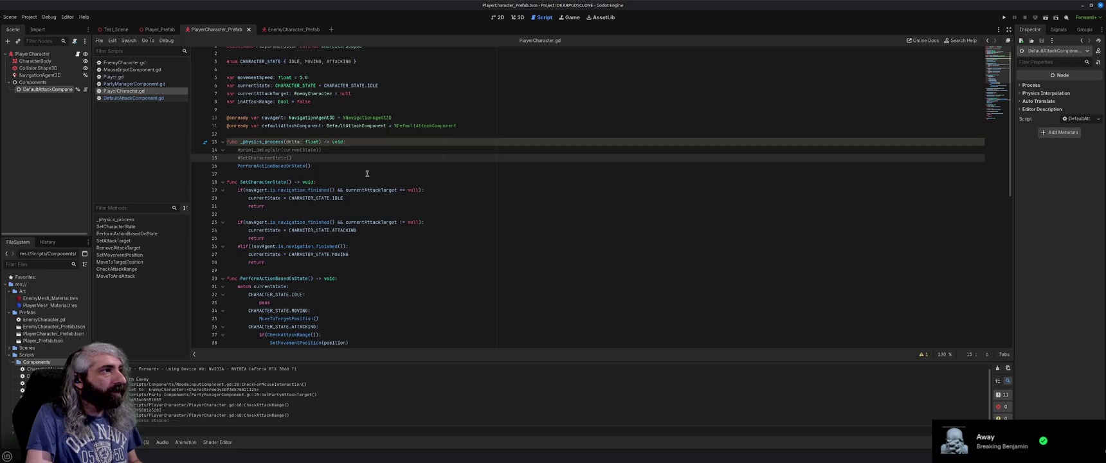
key(BackSpace)
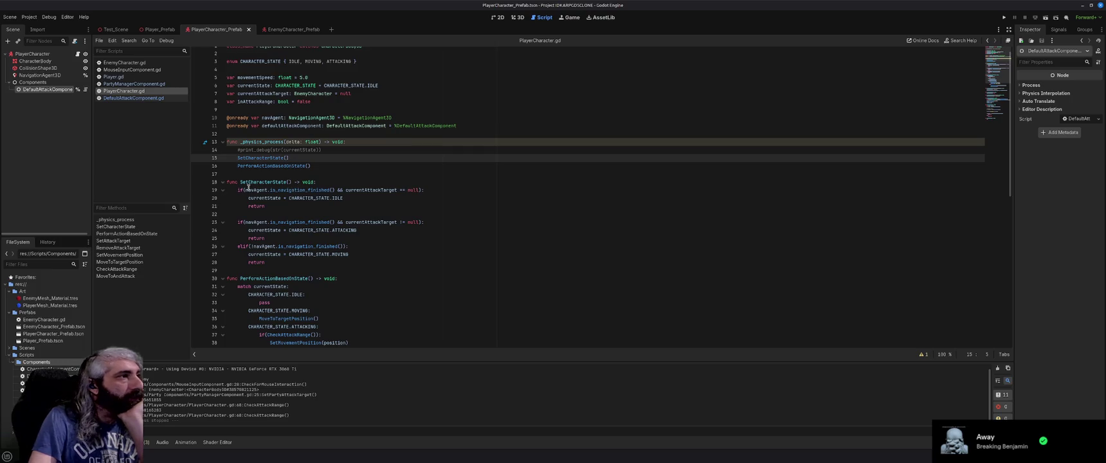
mouse_move(261, 190)
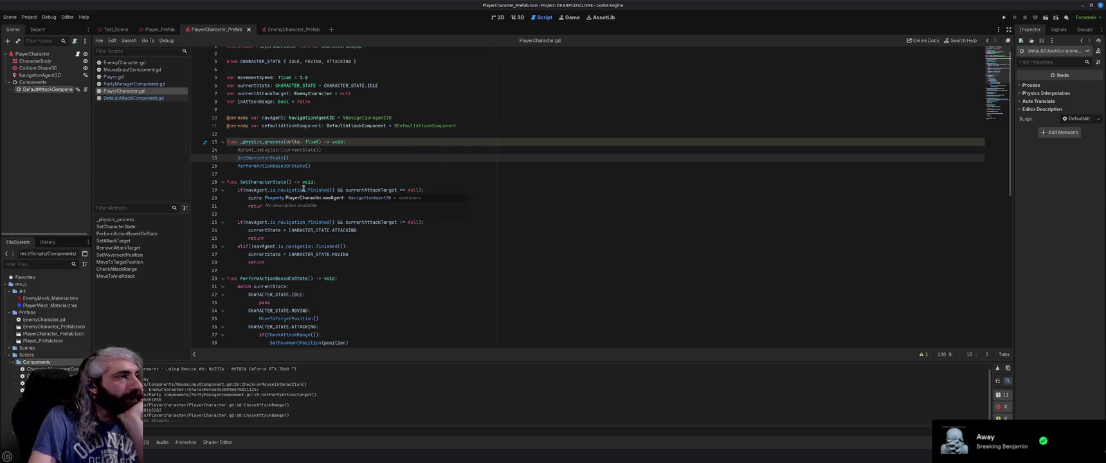
mouse_move(307, 190)
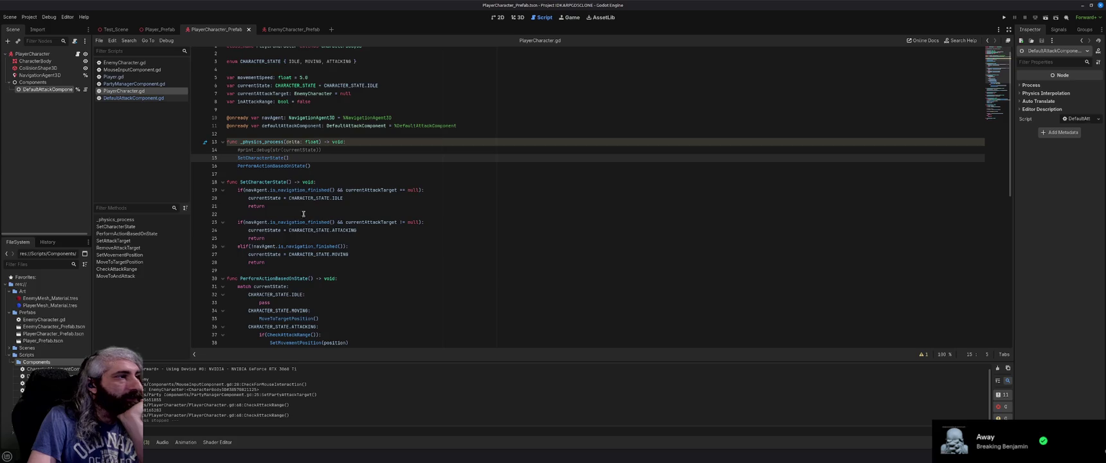
mouse_move(301, 222)
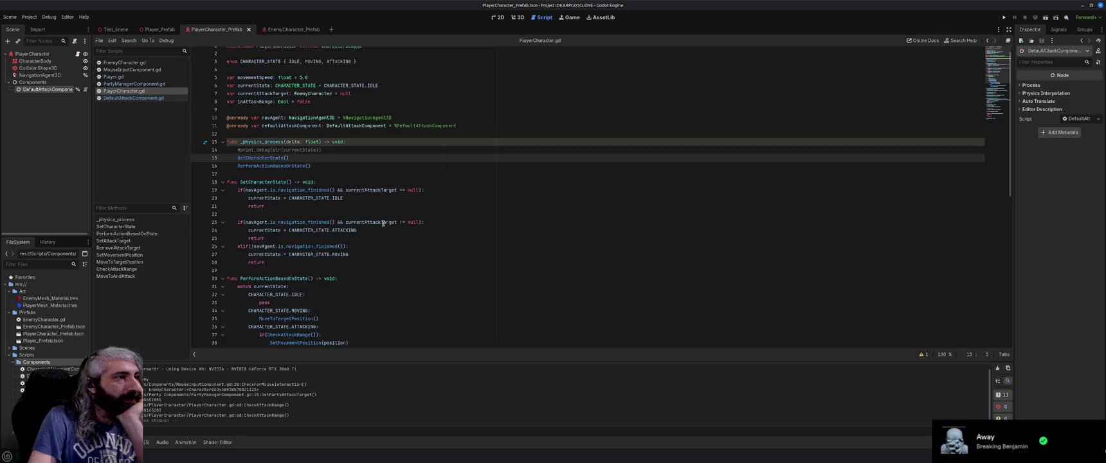
mouse_move(384, 223)
click(302, 239)
Step: Insert a blank line after the attacking return and change the moving-state 'elif' to 'if'
key(Return)
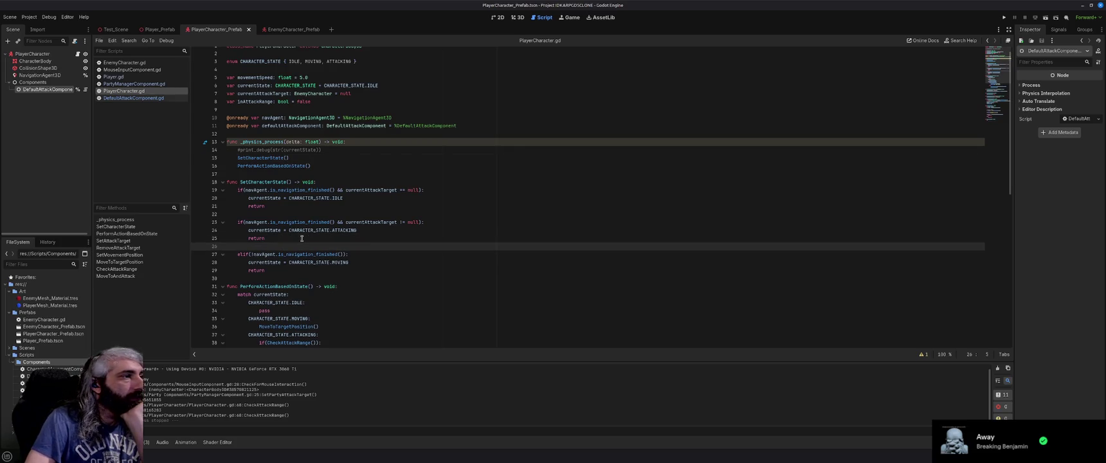
click(248, 255)
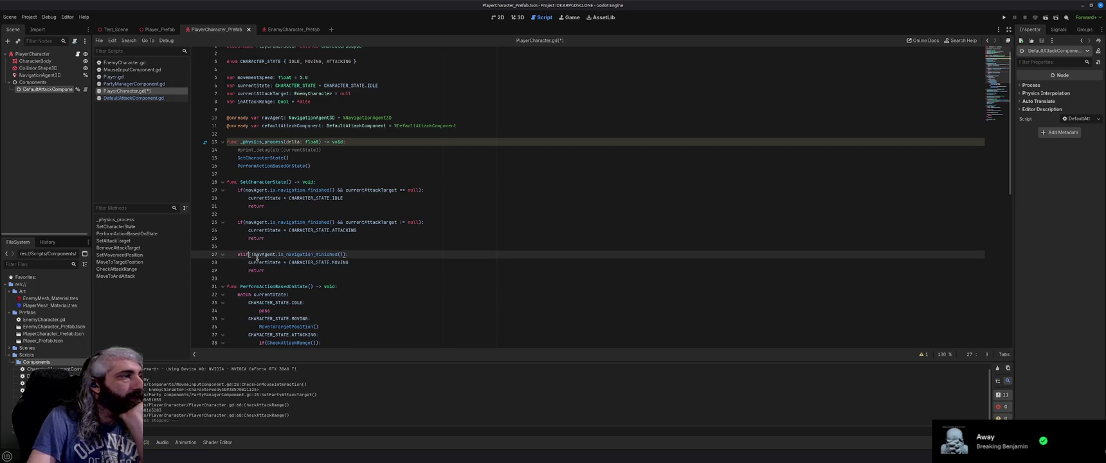
key(BackSpace)
key(BackSpace)
key(BackSpace)
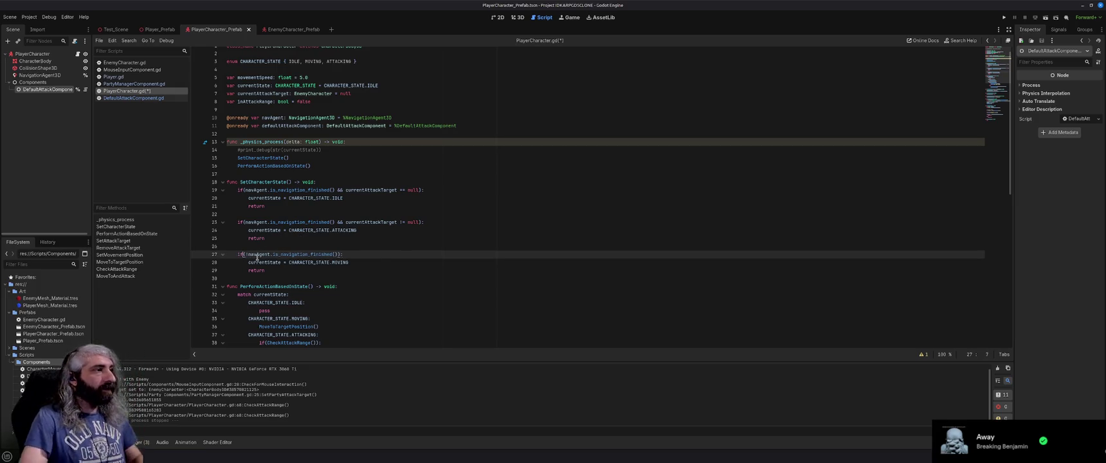
text(if)
click(365, 254)
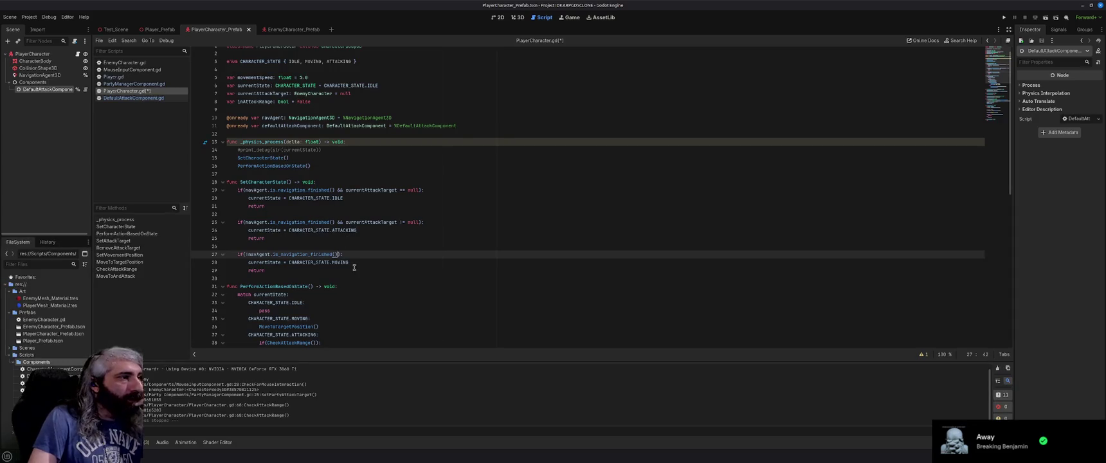
scroll(334, 244, down, 3)
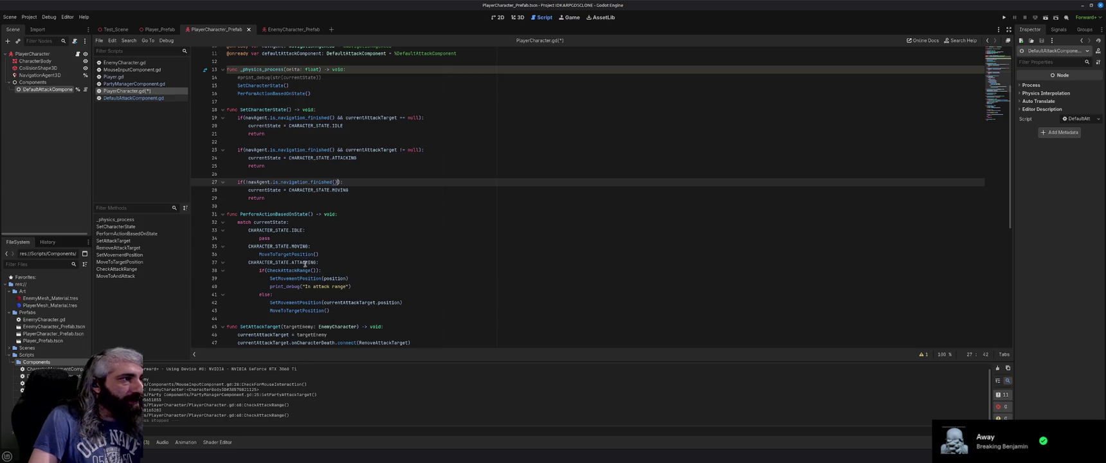
scroll(339, 262, up, 1)
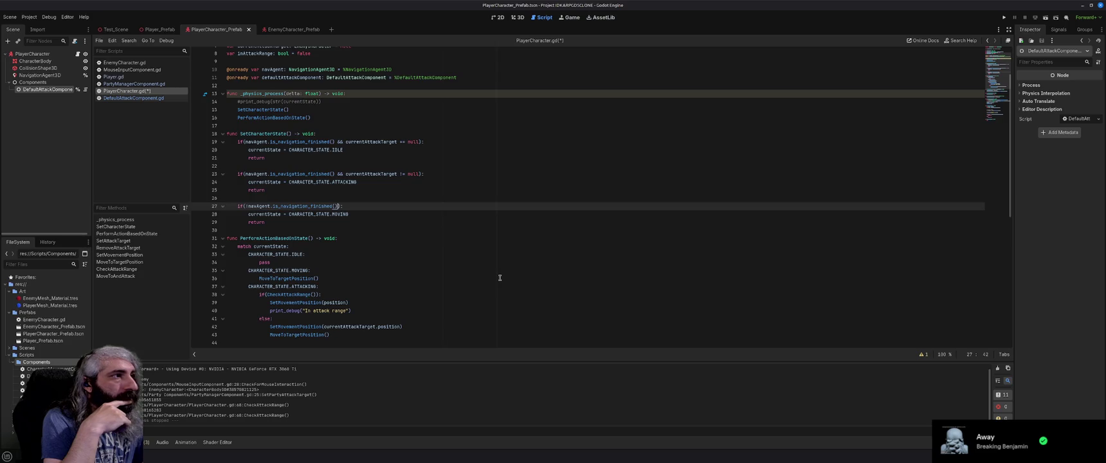
Step: Save PlayerCharacter.gd and review the SetCharacterState function
click(451, 213)
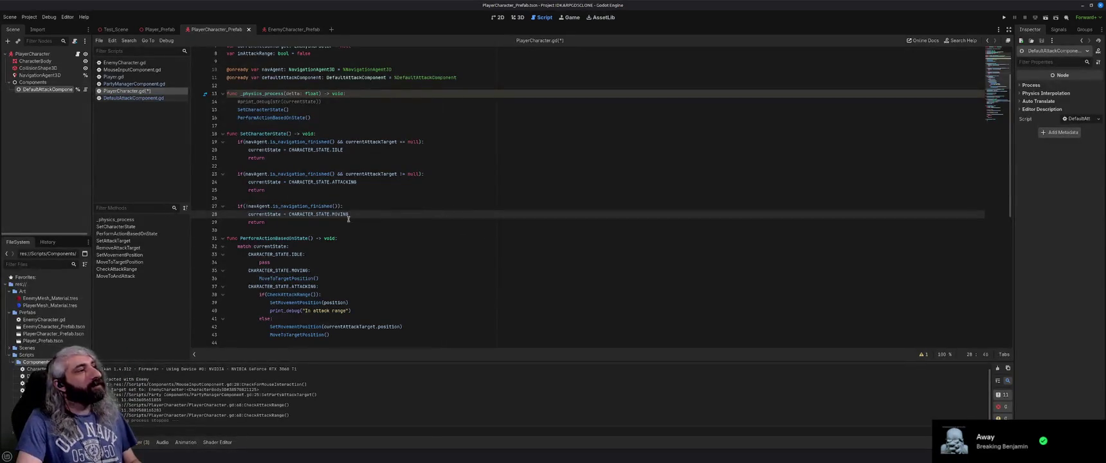
mouse_move(279, 207)
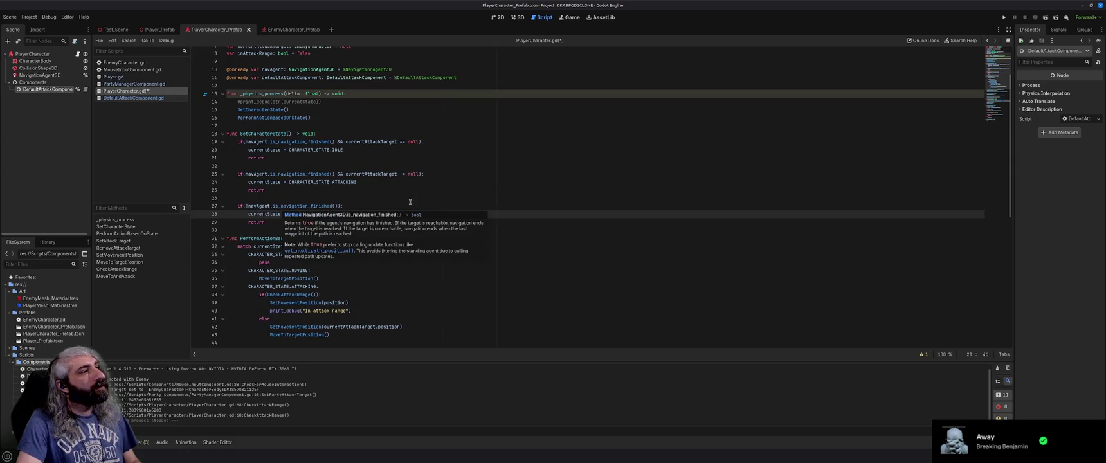
key(ctrl+s)
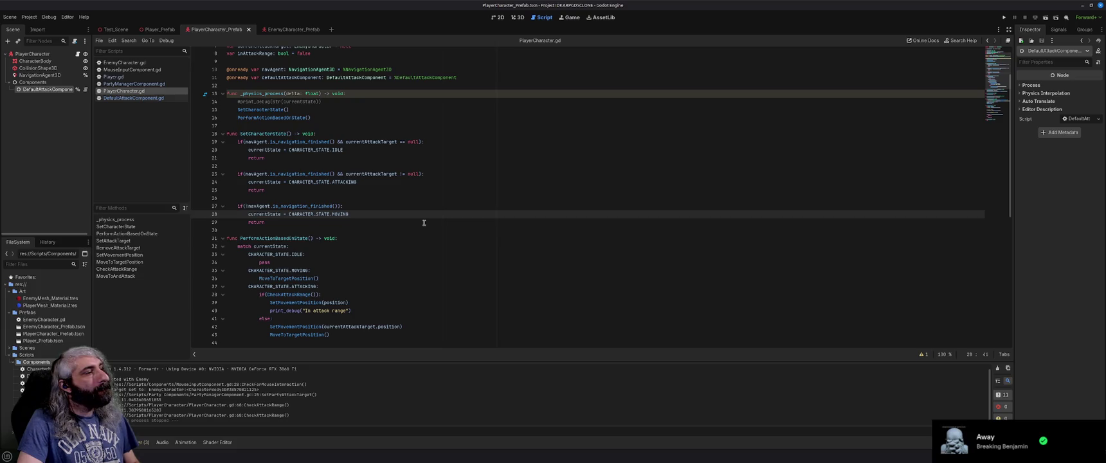
scroll(424, 223, down, 1)
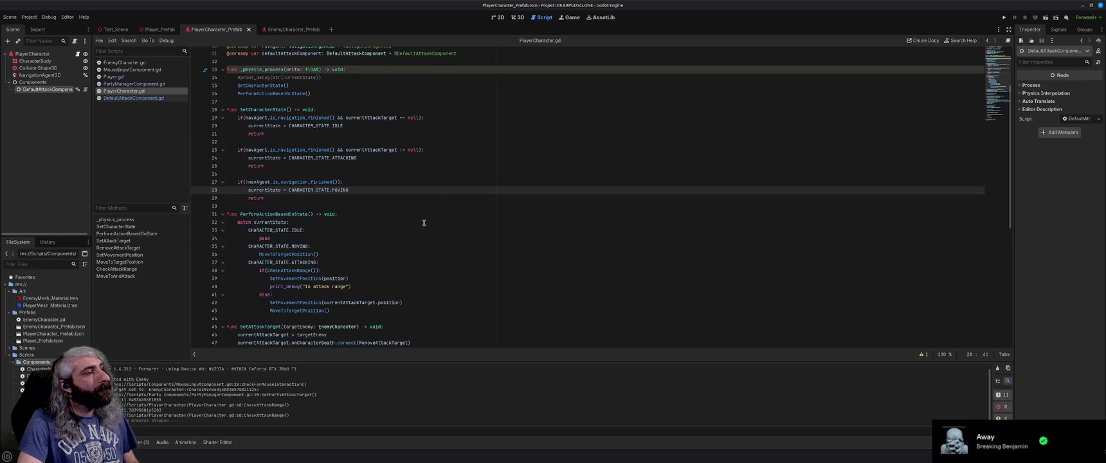
scroll(424, 224, down, 1)
click(357, 287)
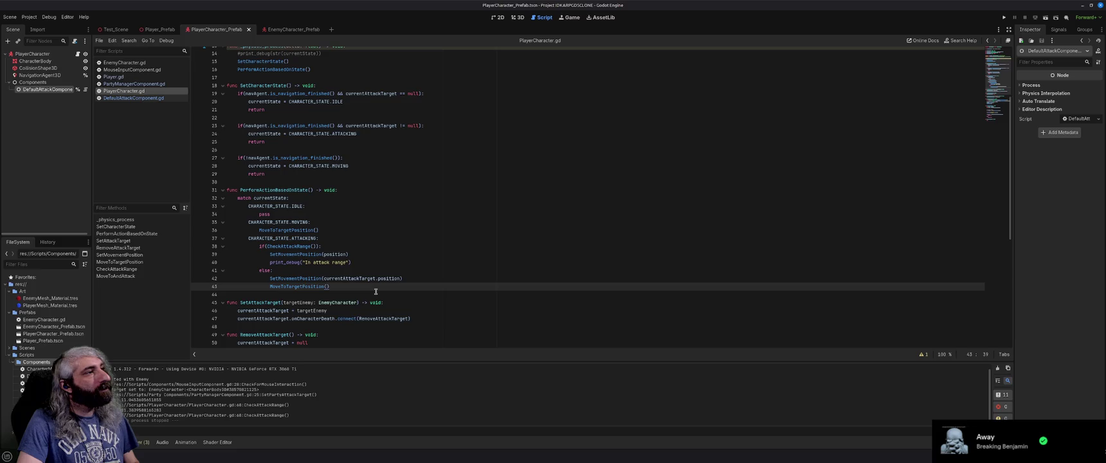
scroll(376, 291, up, 2)
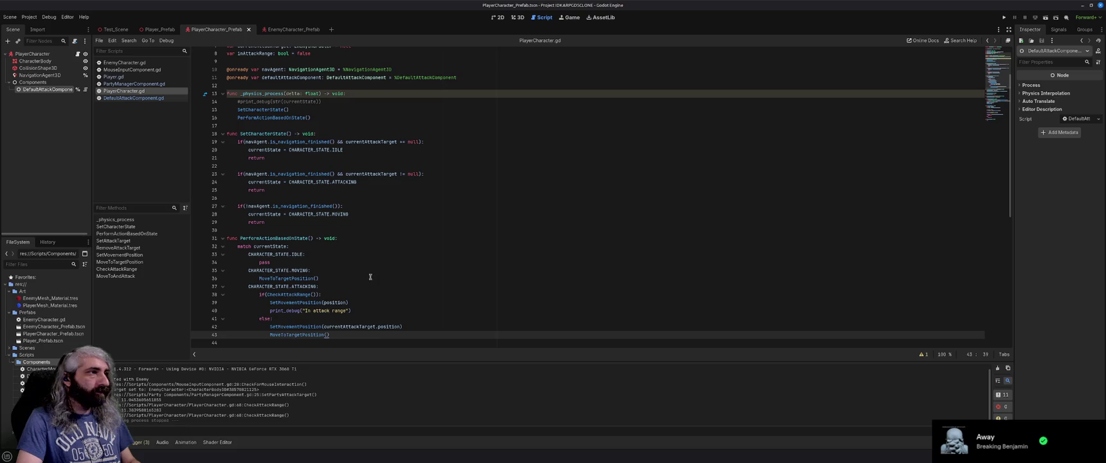
click(337, 131)
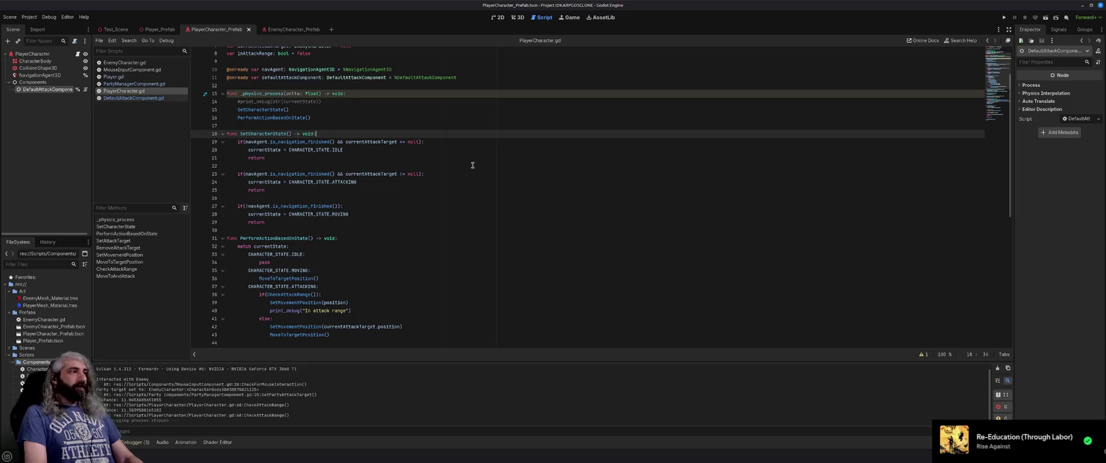
Step: Add 'if(currentAttackTarget != null)' setting currentState = CHARACTER_STATE.ATTACKING at the top of SetCharacterState
key(Return)
key(Return)
key(Return)
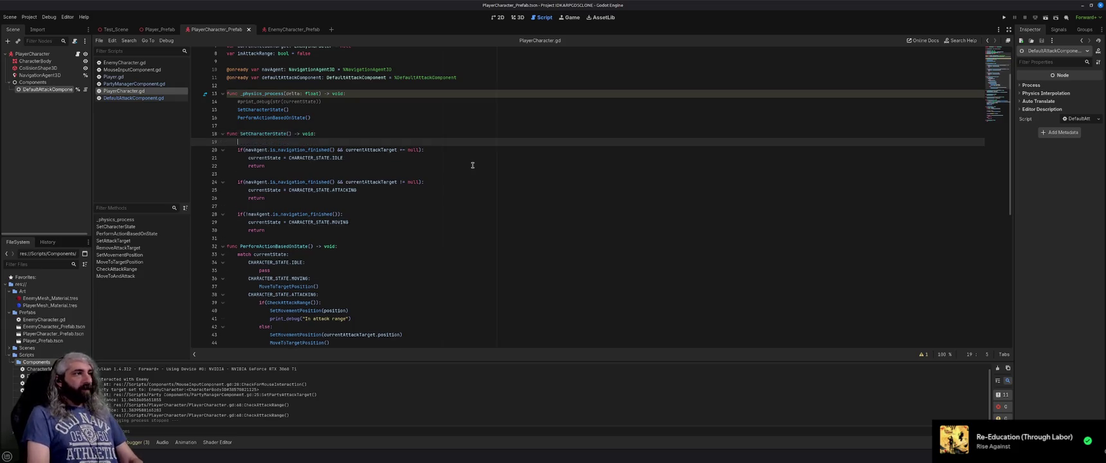
key(Up)
key(Up)
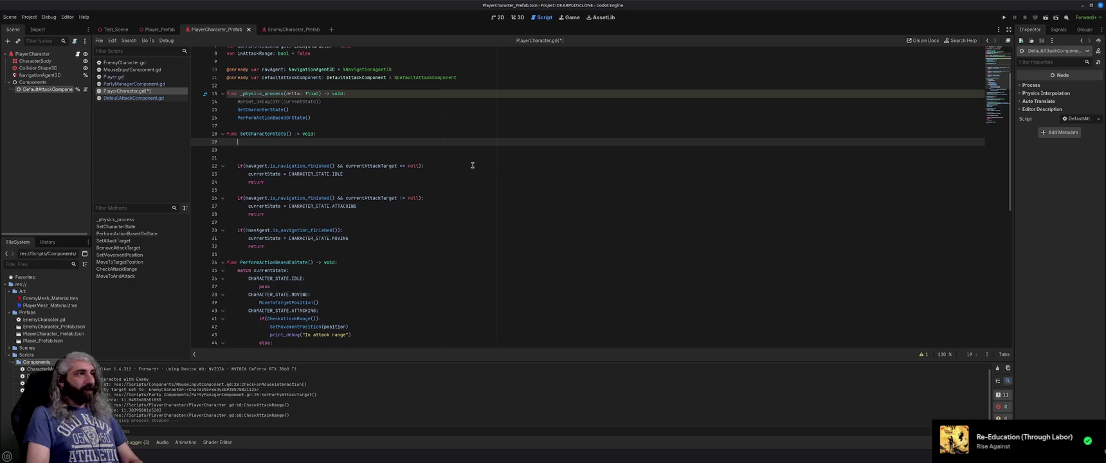
key(Return)
text(if()
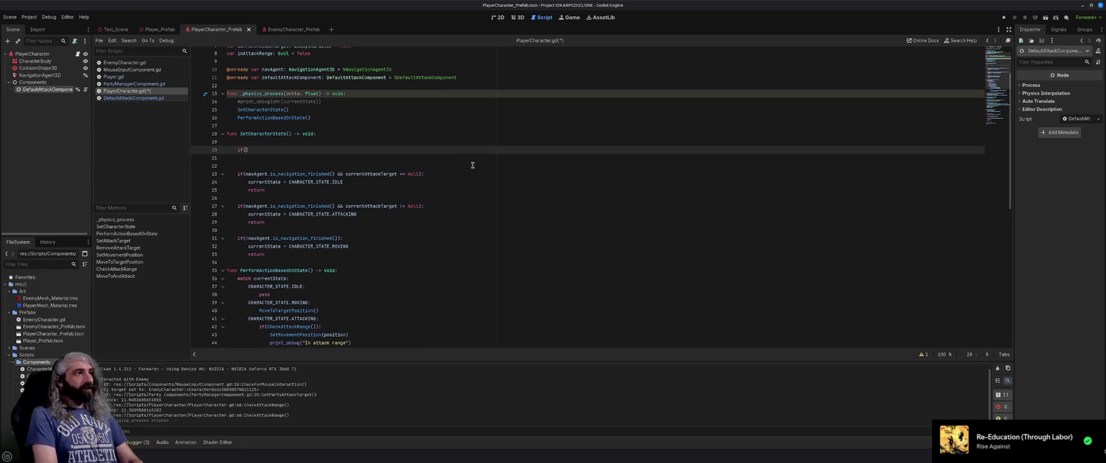
text(currentAttackTarget !)
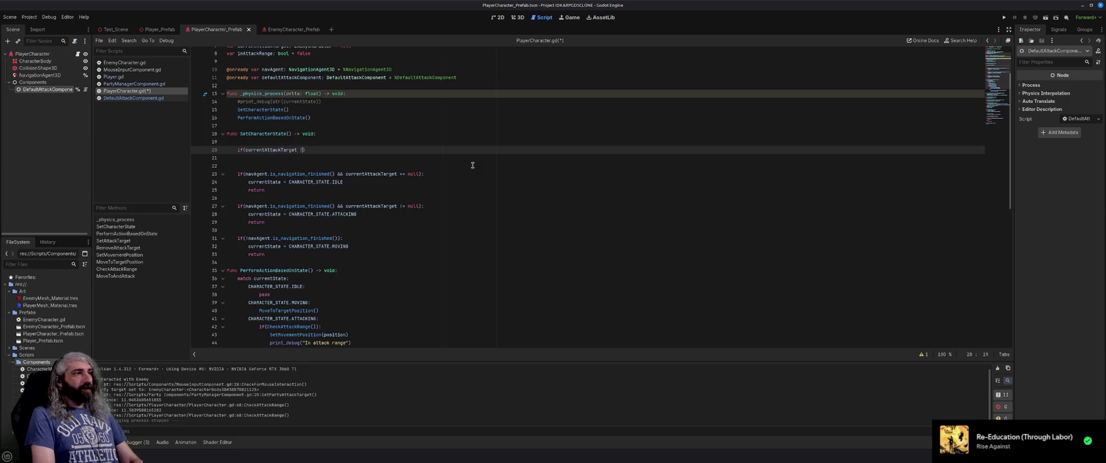
text(= null)
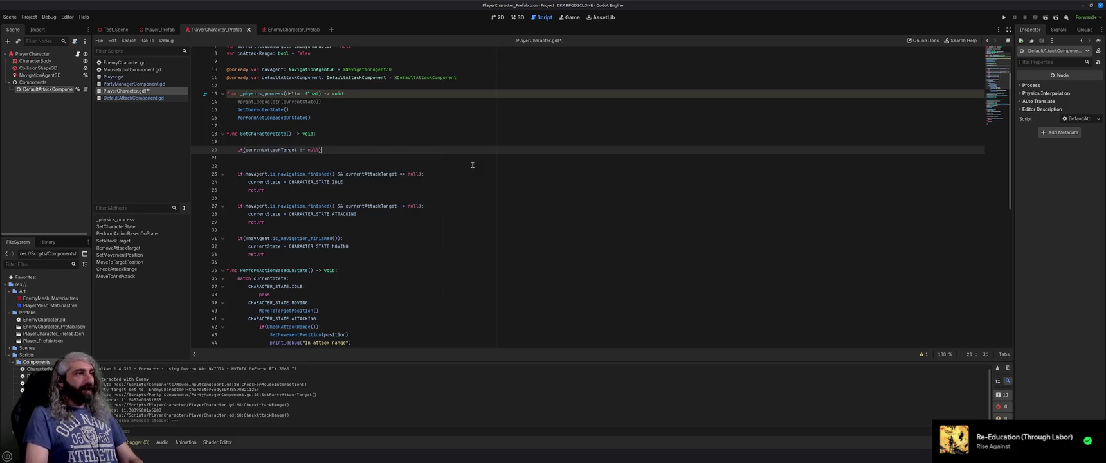
key(Return)
text(currentState)
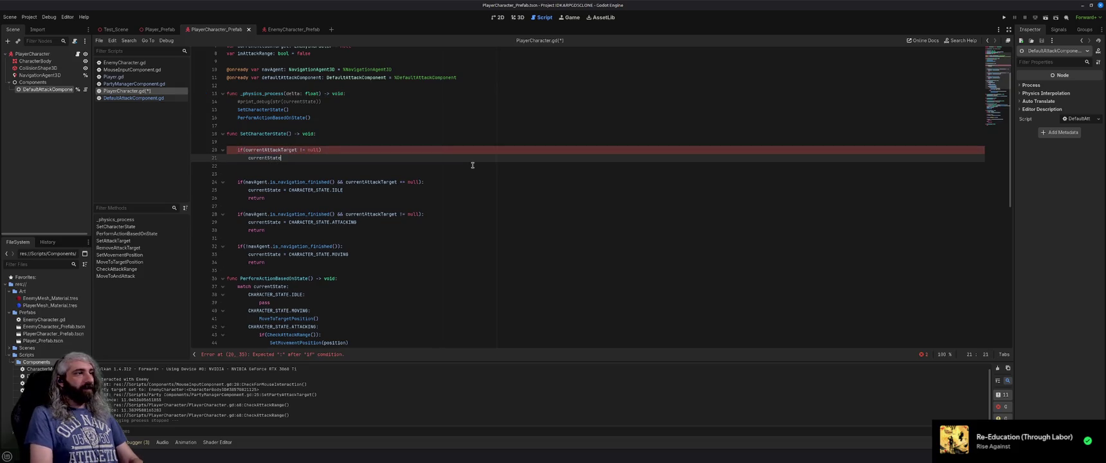
text( = CHARACTER_STATE.A)
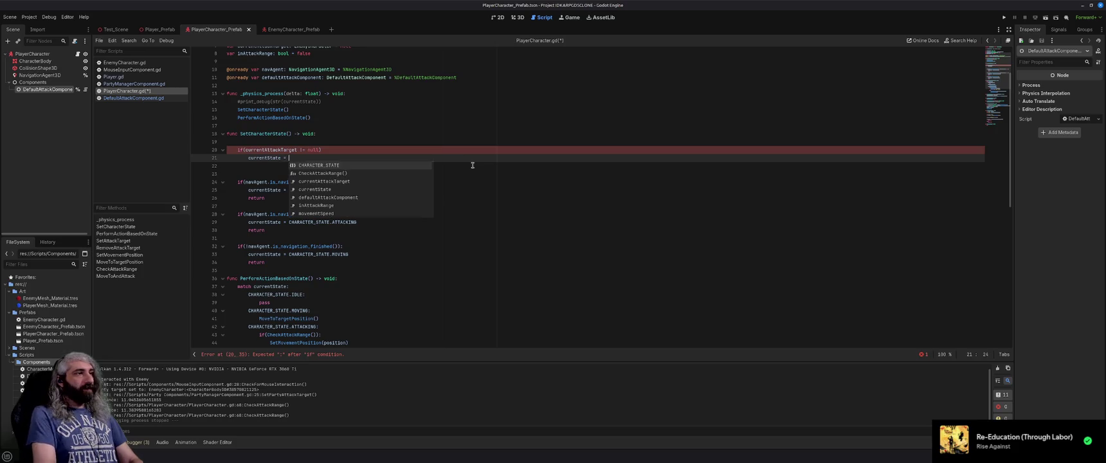
key(Return)
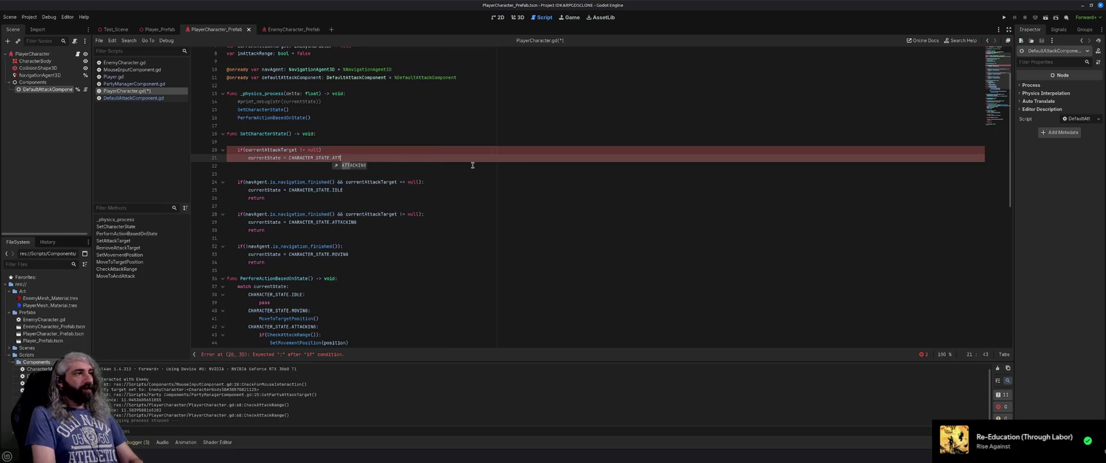
key(Up)
key(Down)
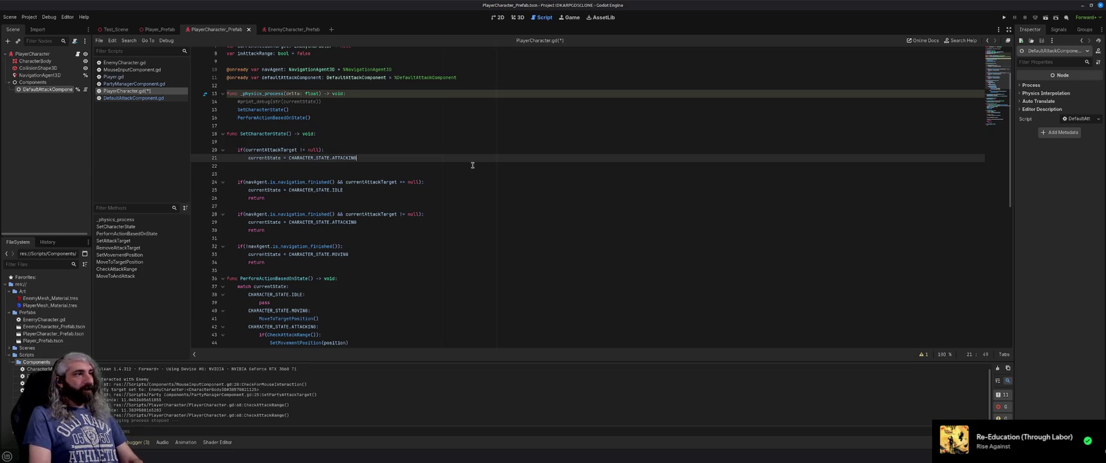
key(Down)
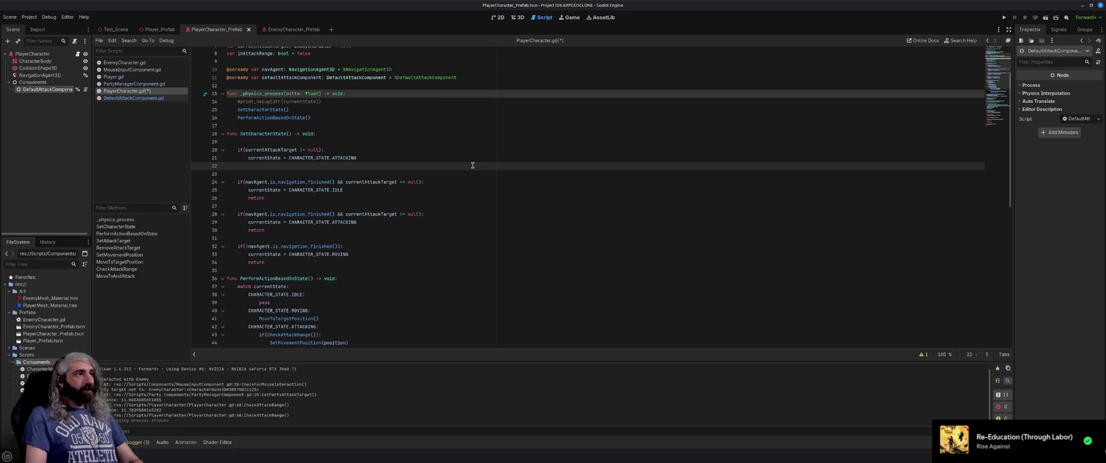
key(Return)
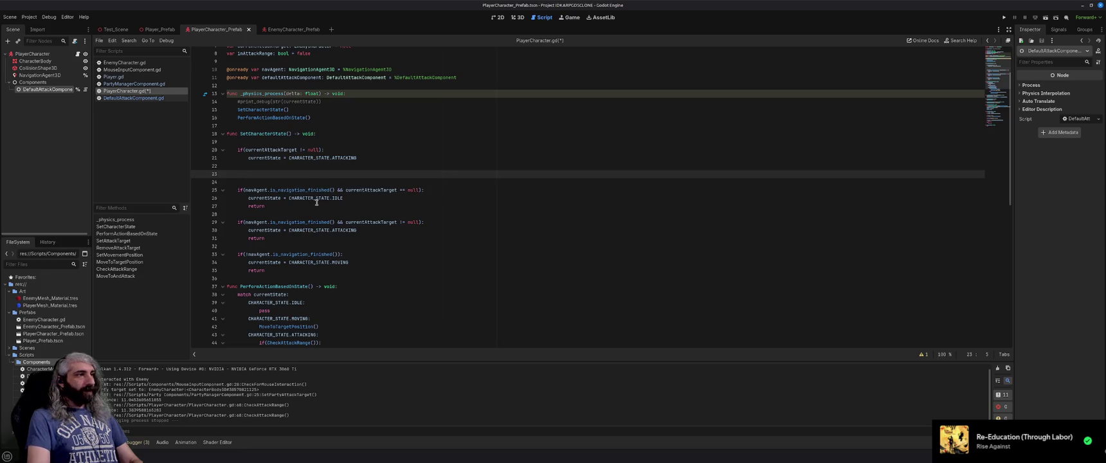
Step: Delete the redundant navigation-based ATTACKING if-block, save the script, and run the game
mouse_move(317, 202)
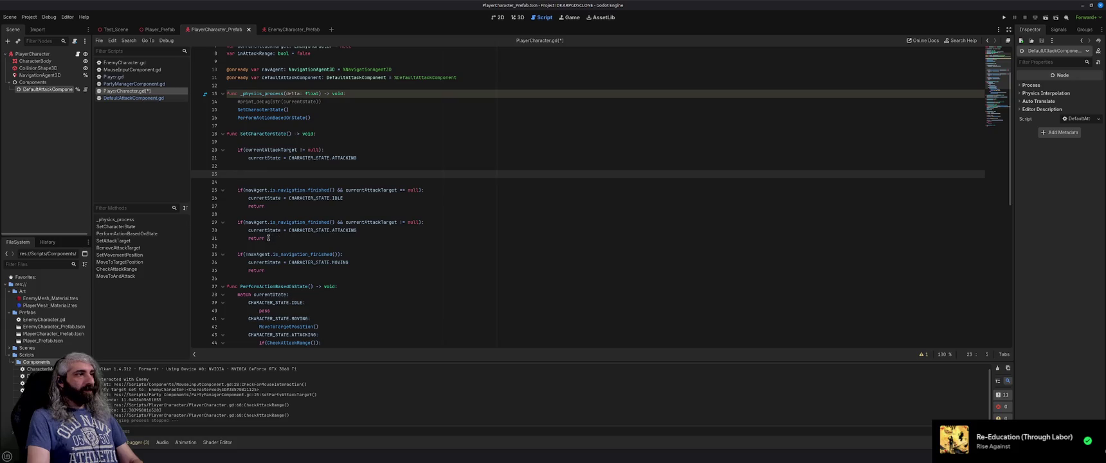
drag(267, 238, 223, 222)
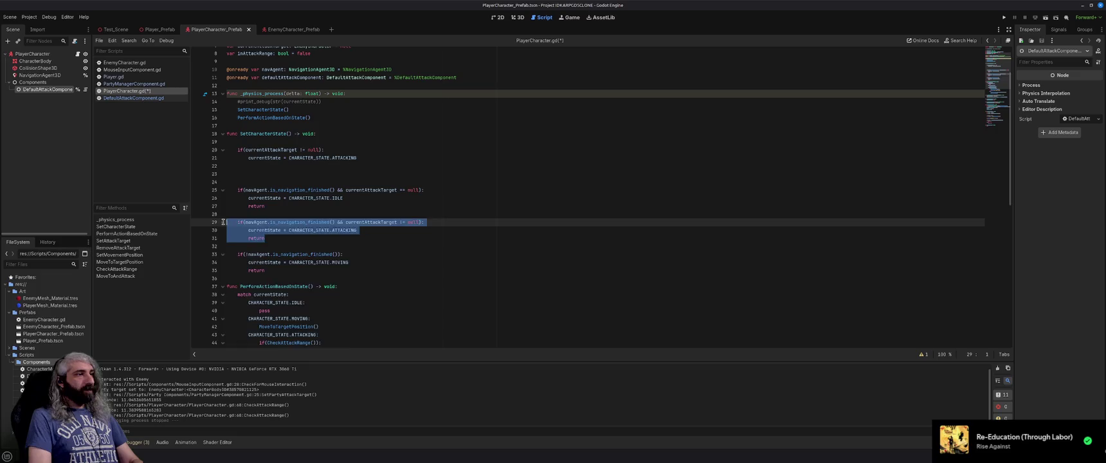
key(BackSpace)
key(BackSpace)
key(BackSpace)
key(Up)
key(Up)
key(Up)
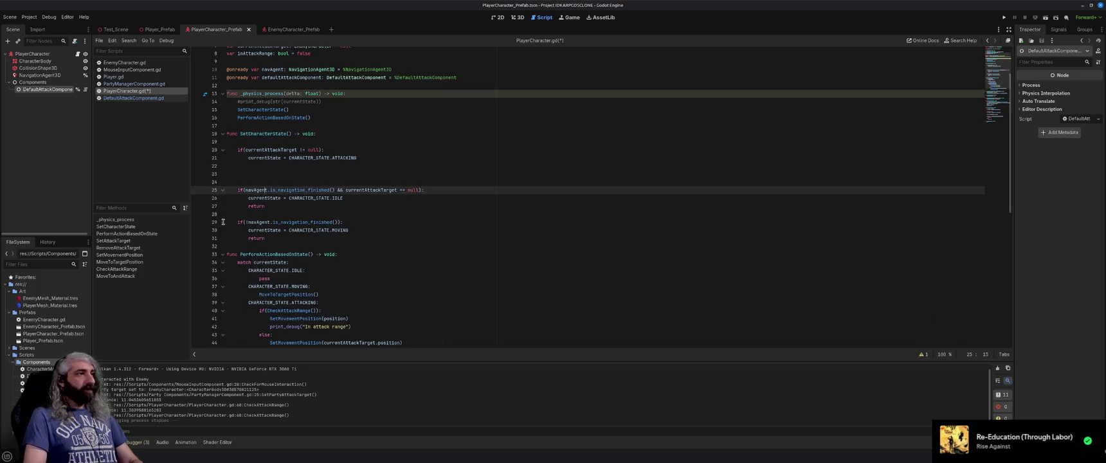
key(Down)
key(BackSpace)
key(BackSpace)
key(ctrl+s)
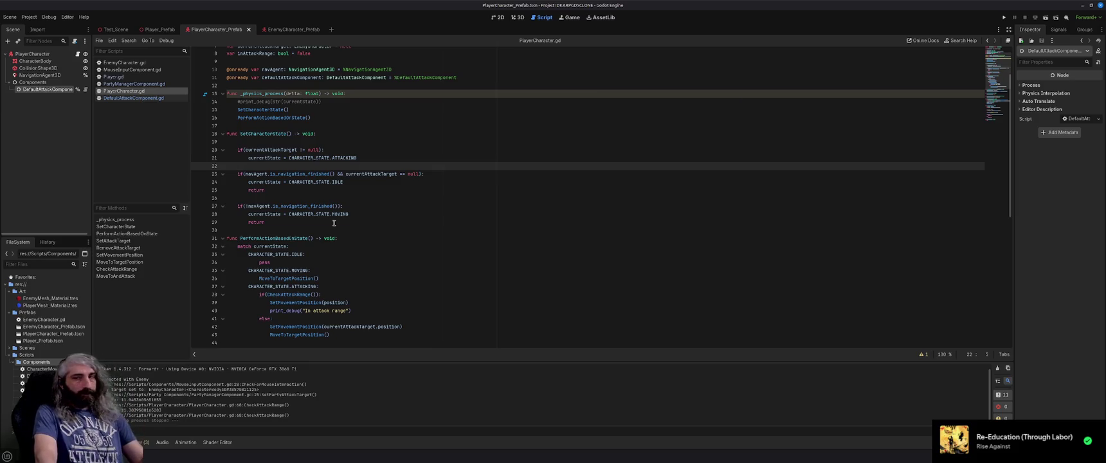
key(F5)
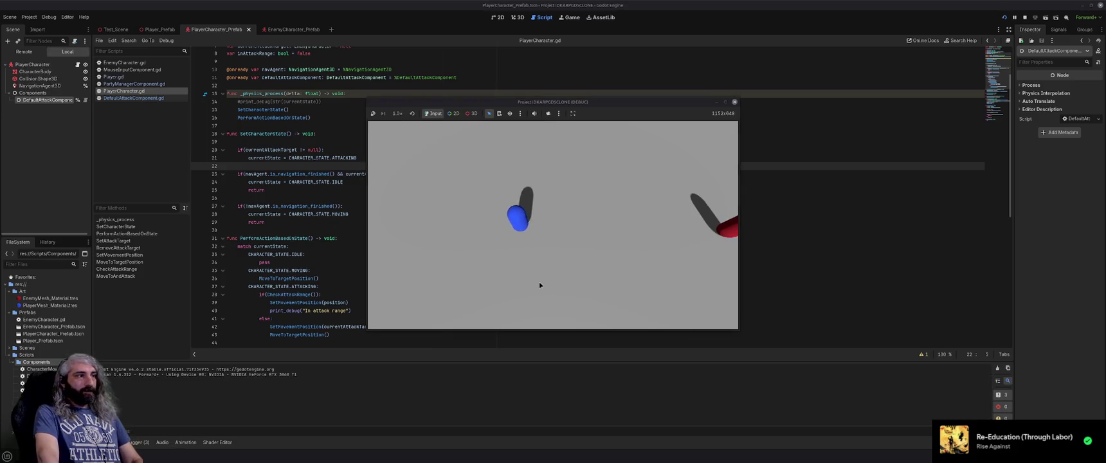
Step: Target the red enemy, walk the blue character to two spots away from it, then stop the game
click(586, 290)
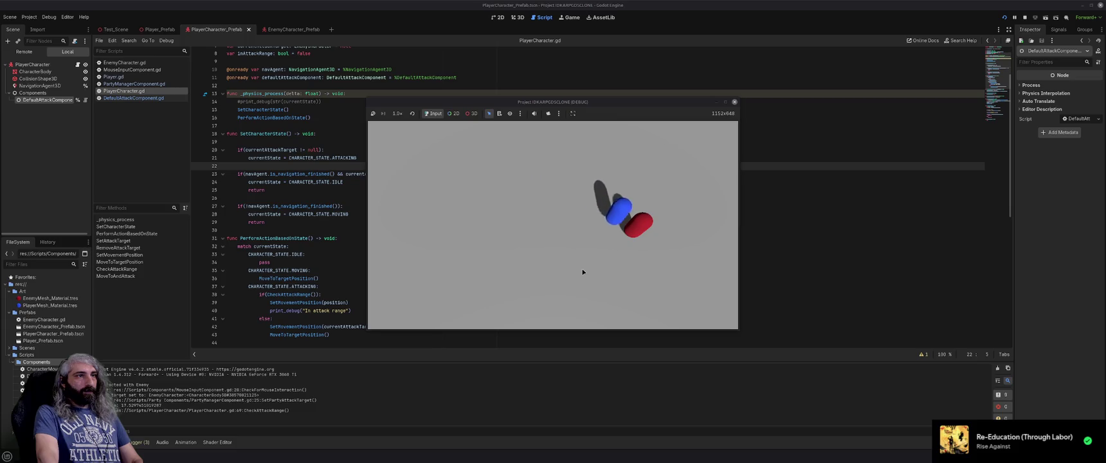
click(485, 217)
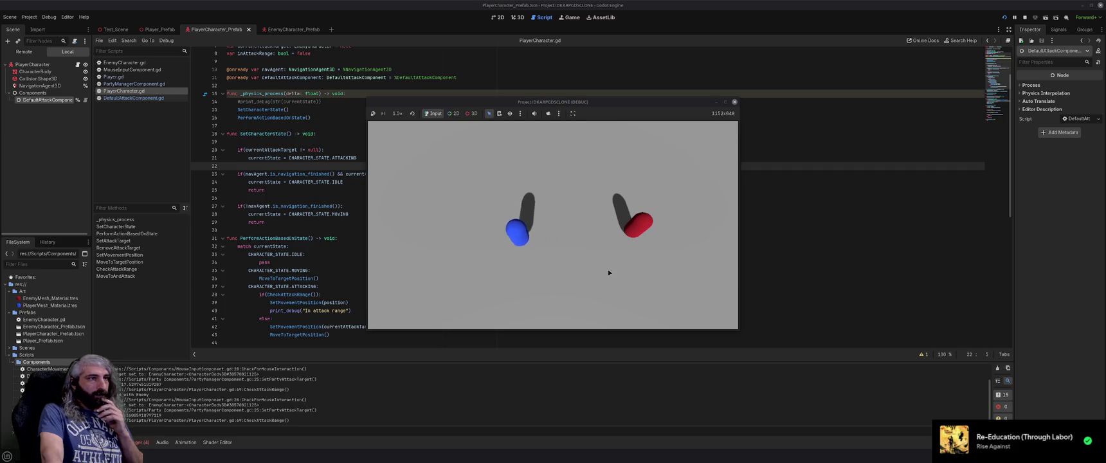
click(510, 274)
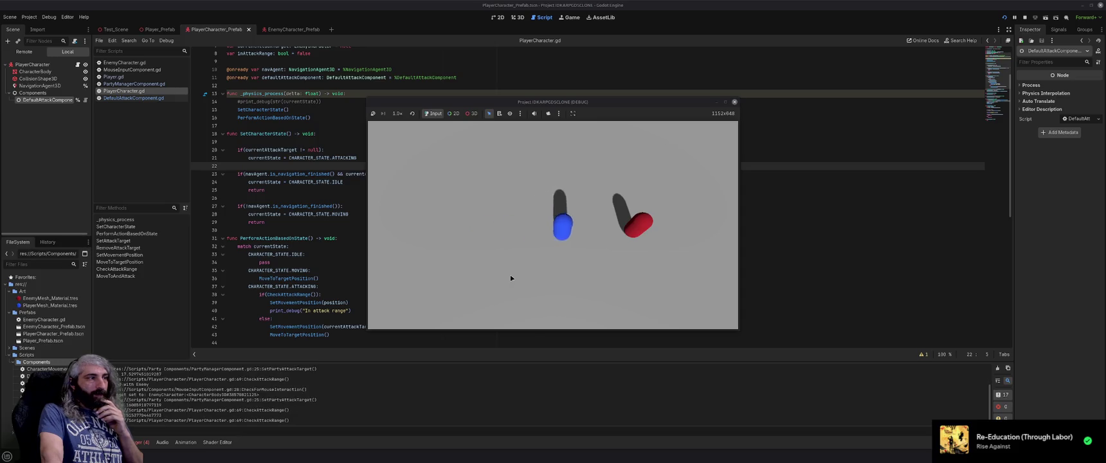
click(735, 102)
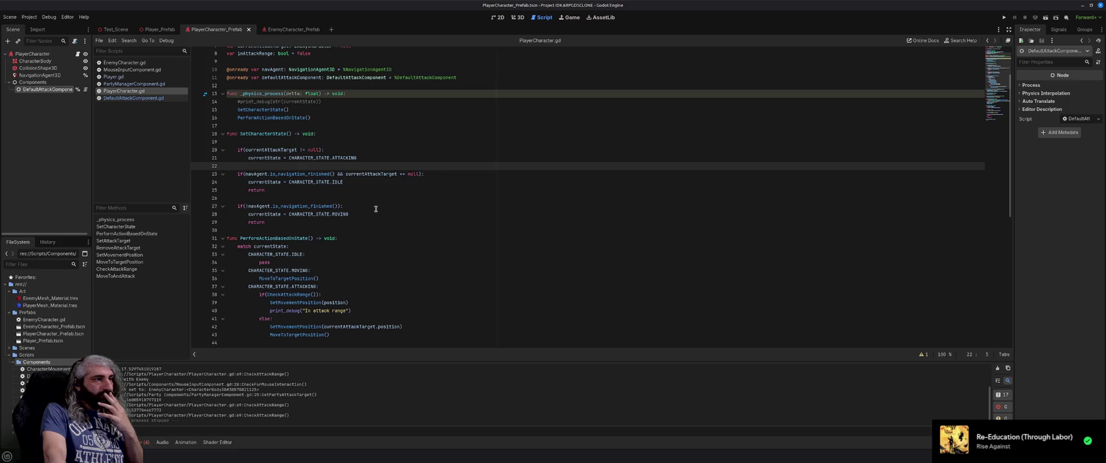
scroll(376, 208, down, 1)
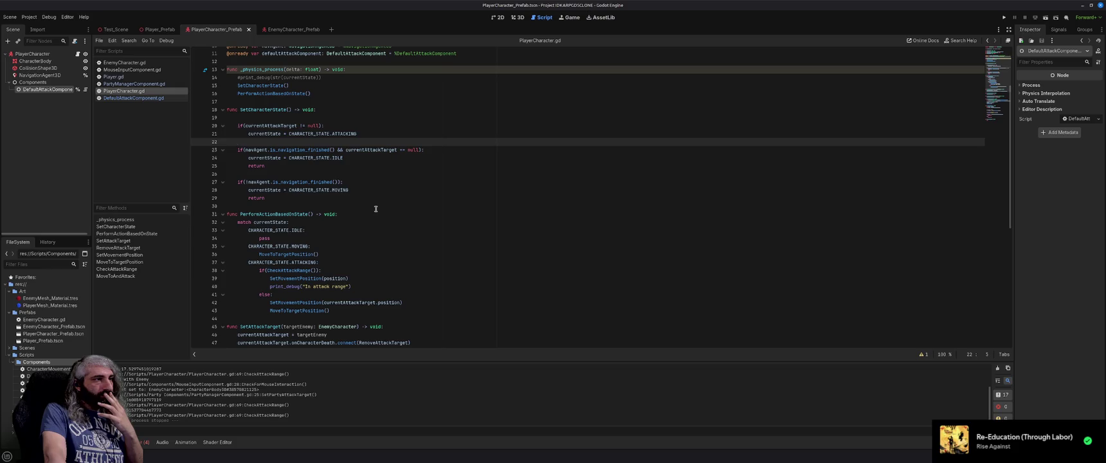
scroll(376, 209, up, 3)
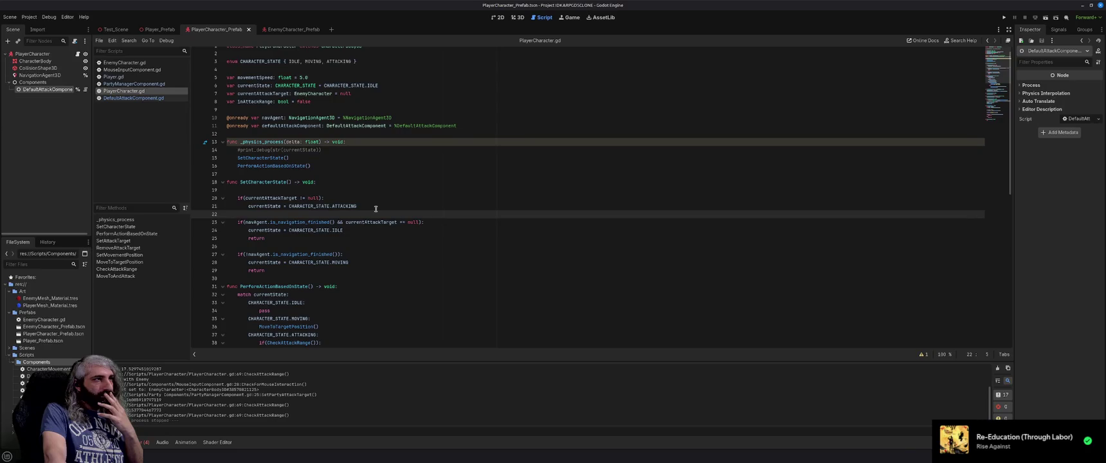
scroll(375, 209, up, 1)
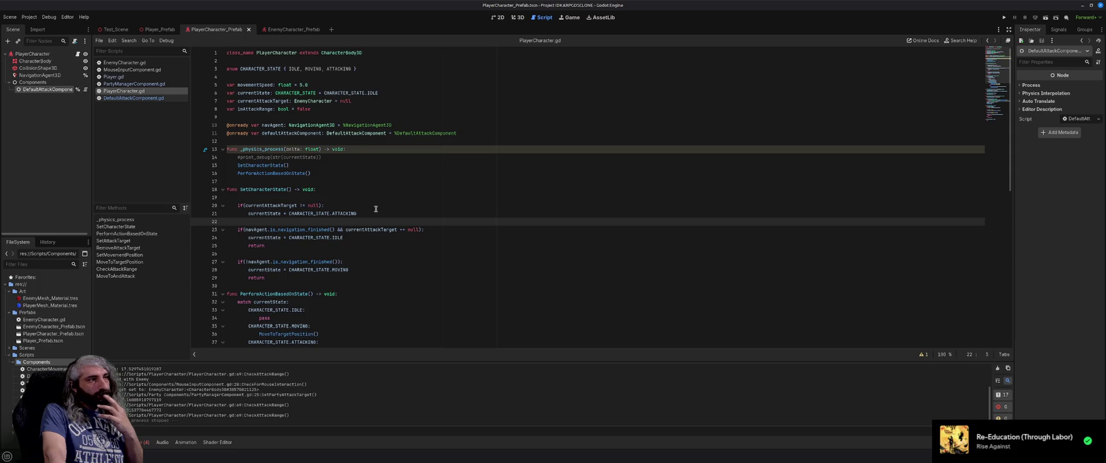
scroll(376, 208, down, 3)
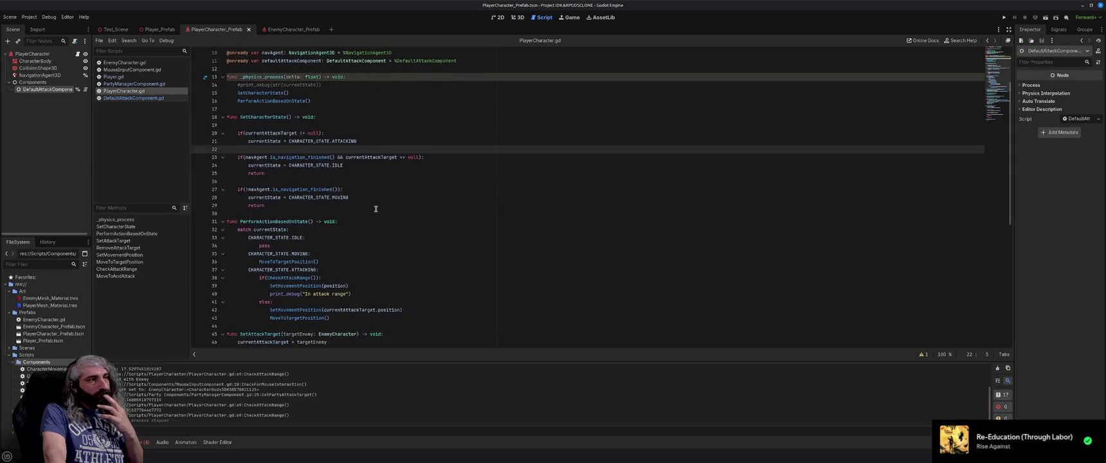
scroll(376, 208, down, 6)
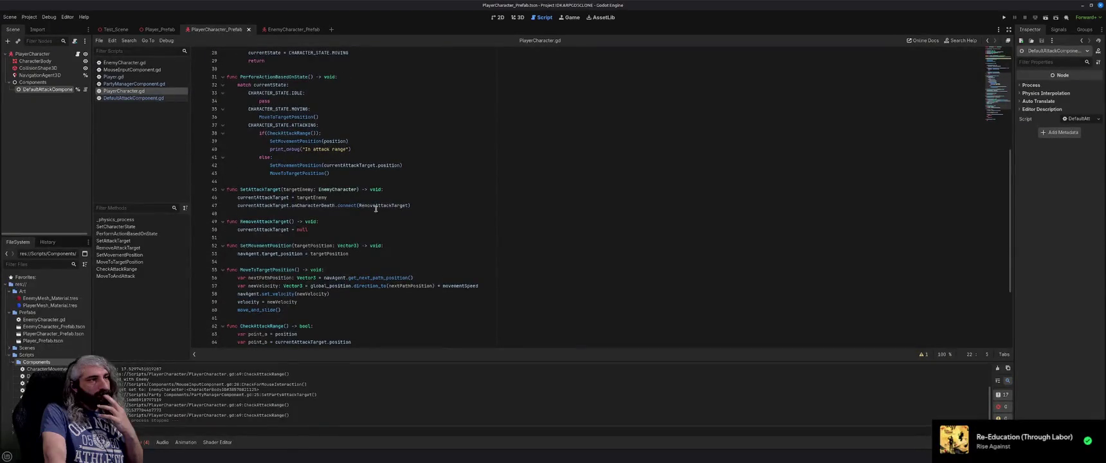
scroll(375, 208, down, 3)
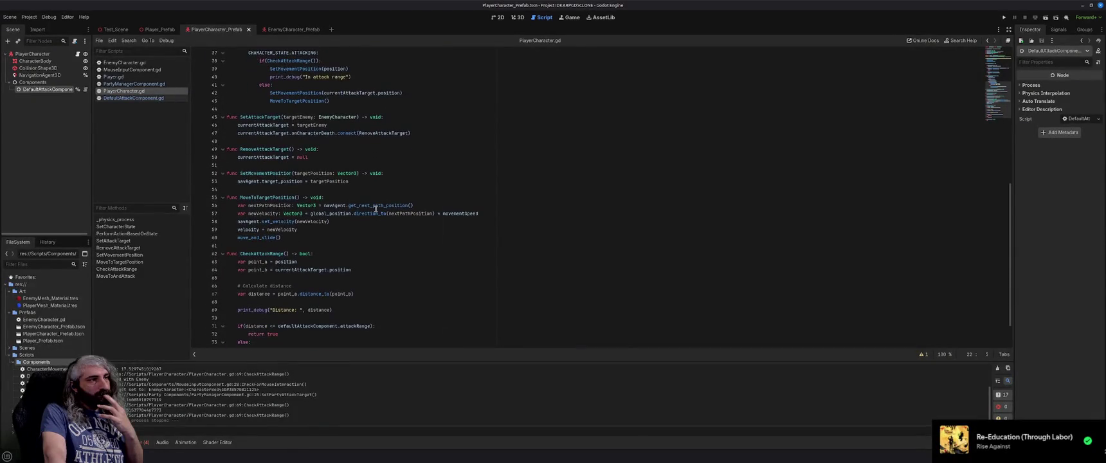
scroll(376, 209, up, 7)
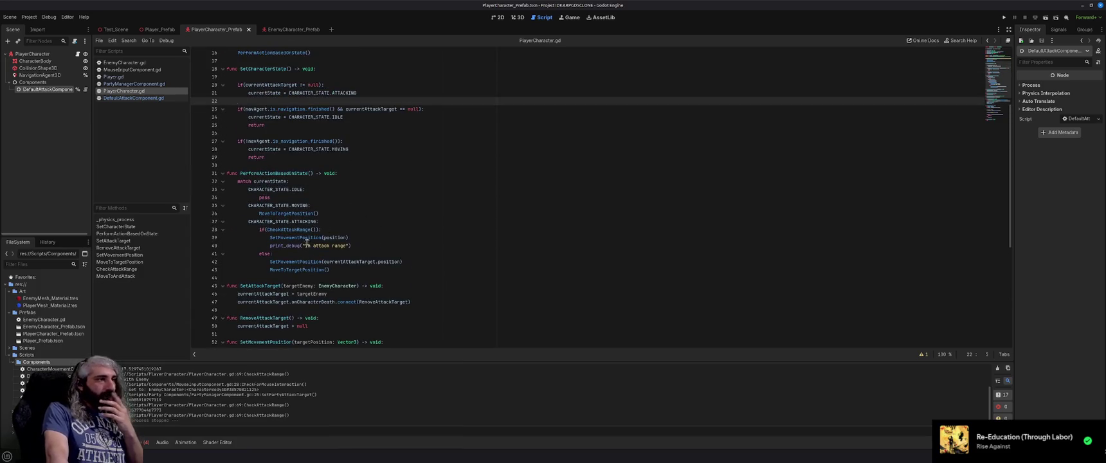
scroll(306, 242, up, 2)
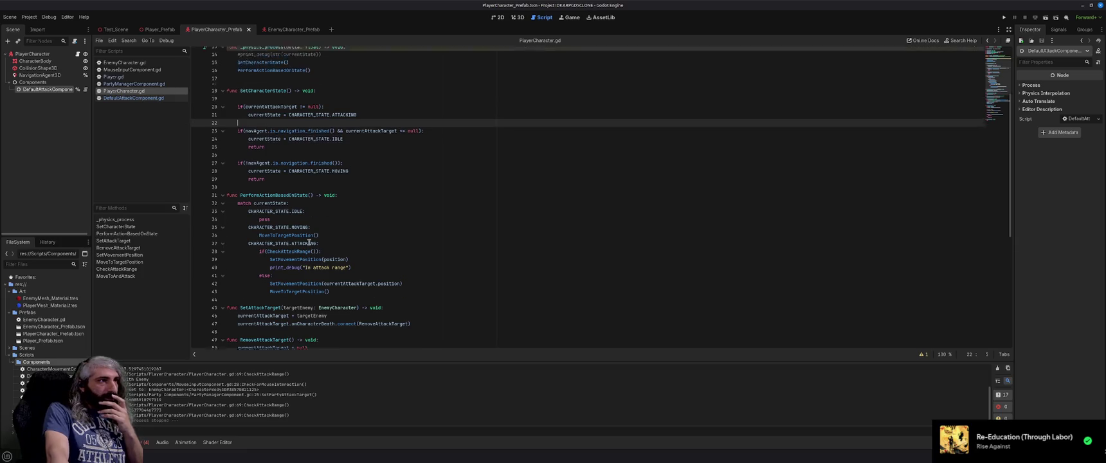
scroll(309, 242, up, 3)
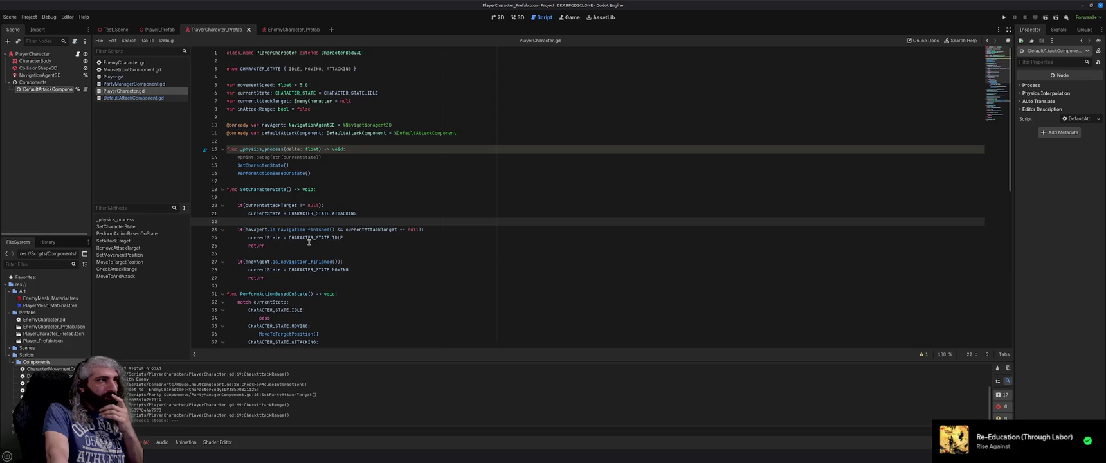
scroll(309, 242, down, 8)
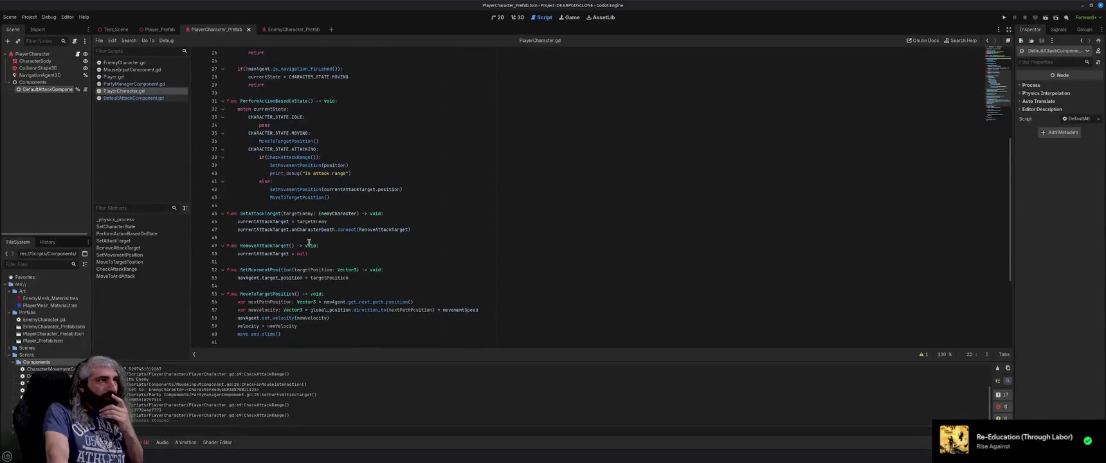
Step: Add print_debug("attack target get") on a new line at the end of SetAttackTarget
click(444, 229)
key(Return)
text(print)
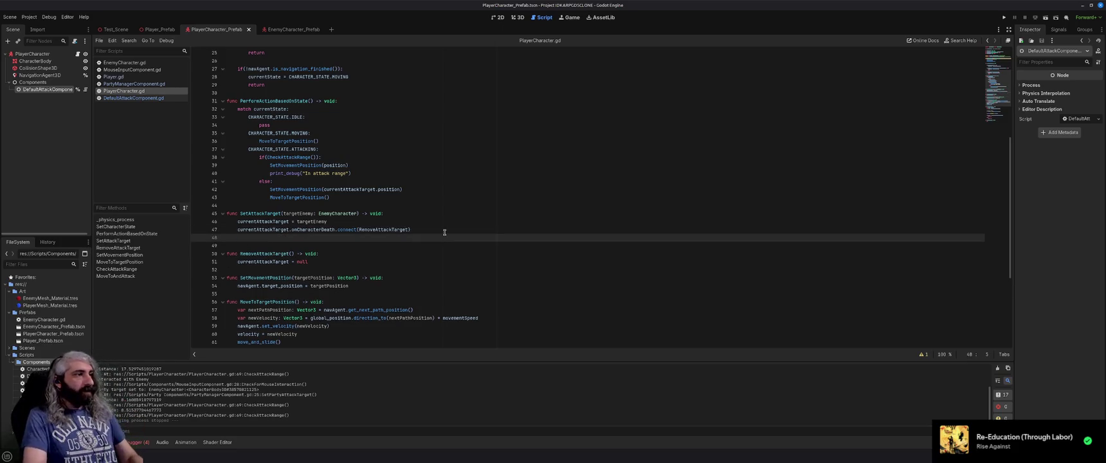
text(_de)
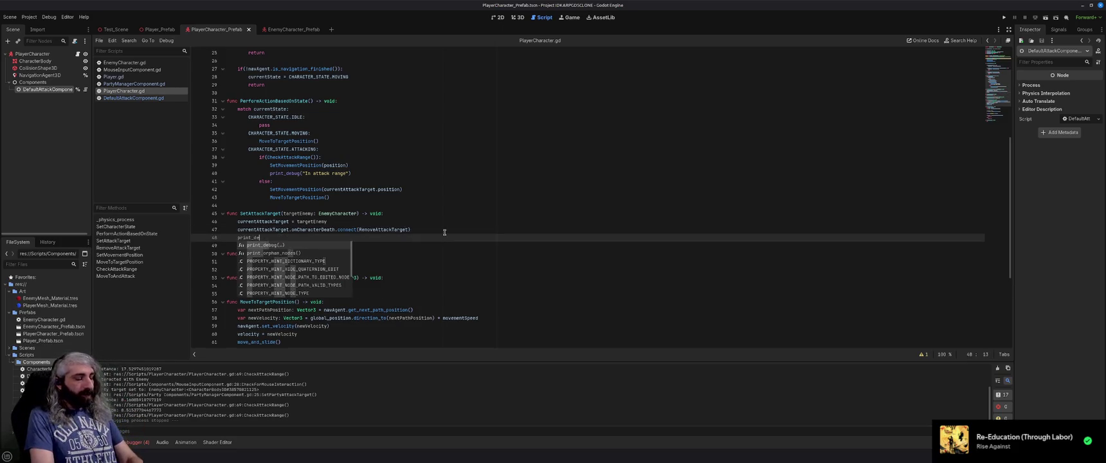
text(bug)
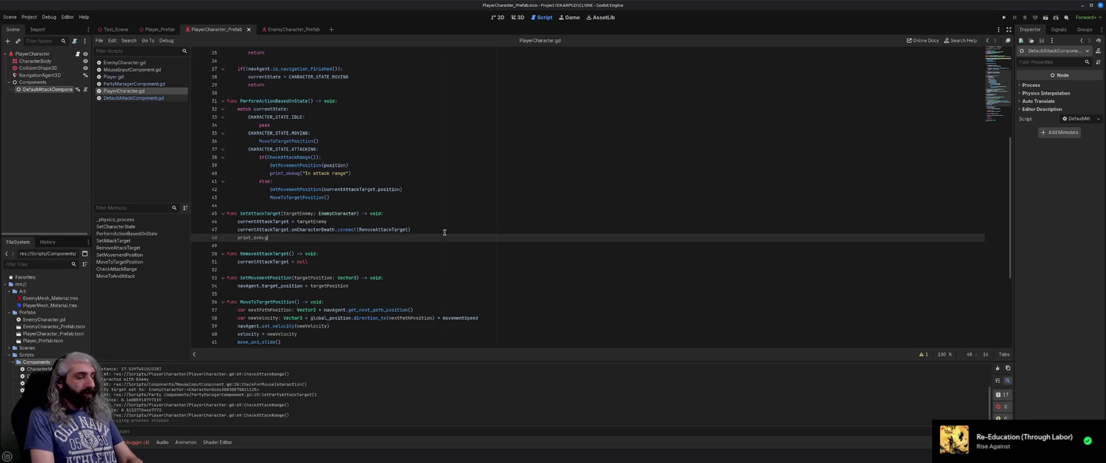
text(("attack t)
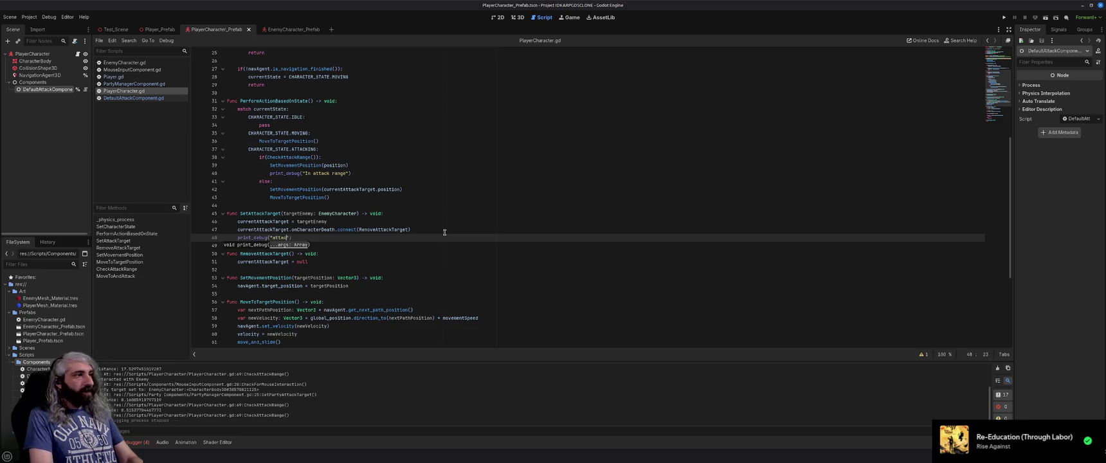
text(arget g)
text(et"))
Step: Run the game to check the new debug print, then stop it
key(F5)
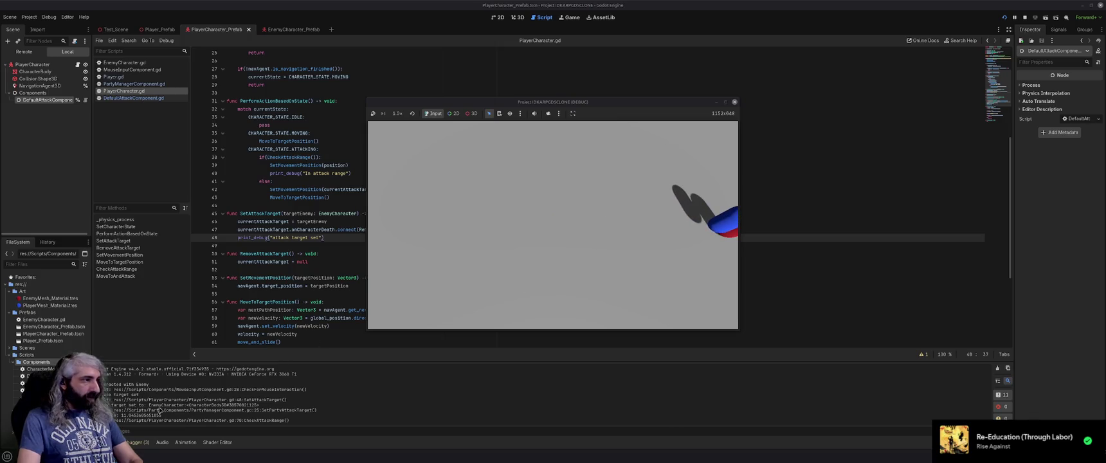
click(736, 103)
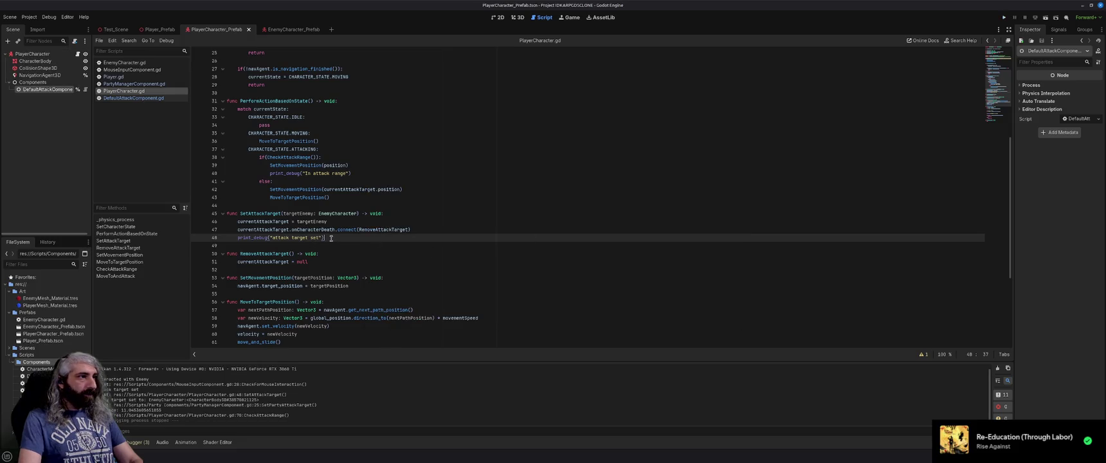
scroll(336, 233, up, 7)
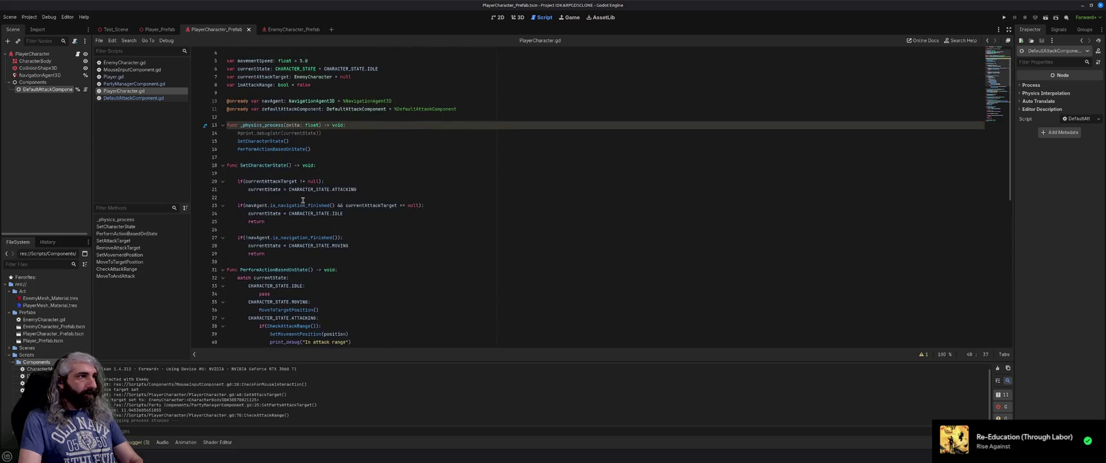
Step: Save the script after adding and undoing a blank line below the attack-target check
click(342, 181)
key(Return)
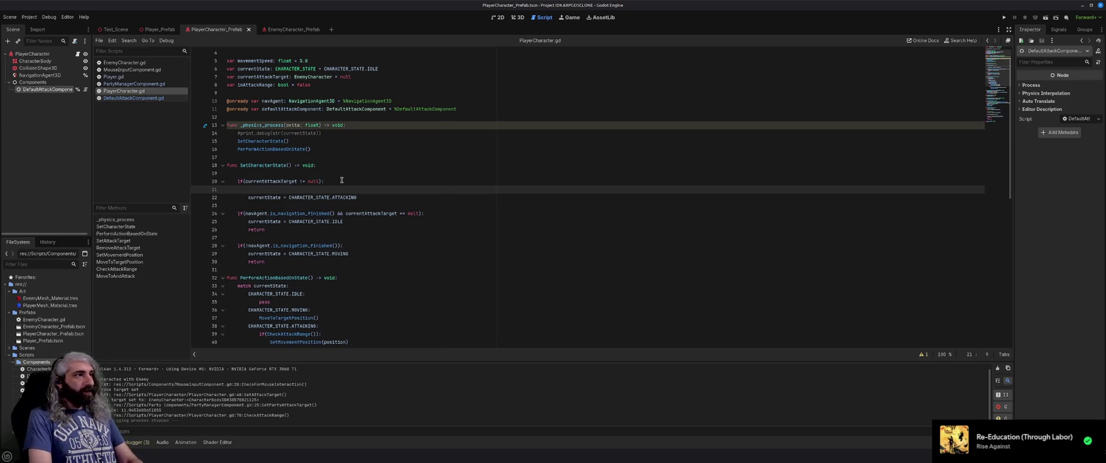
key(ctrl+z)
key(ctrl+s)
Step: Open a new line after SetCharacterState's last return, clearing a half-typed print(debug( call
scroll(396, 232, down, 1)
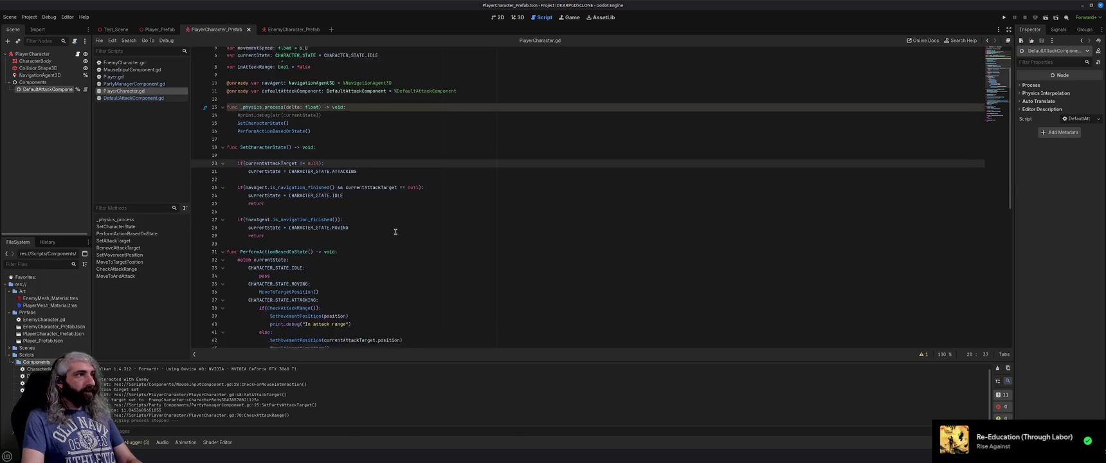
click(316, 229)
key(Return)
key(Return)
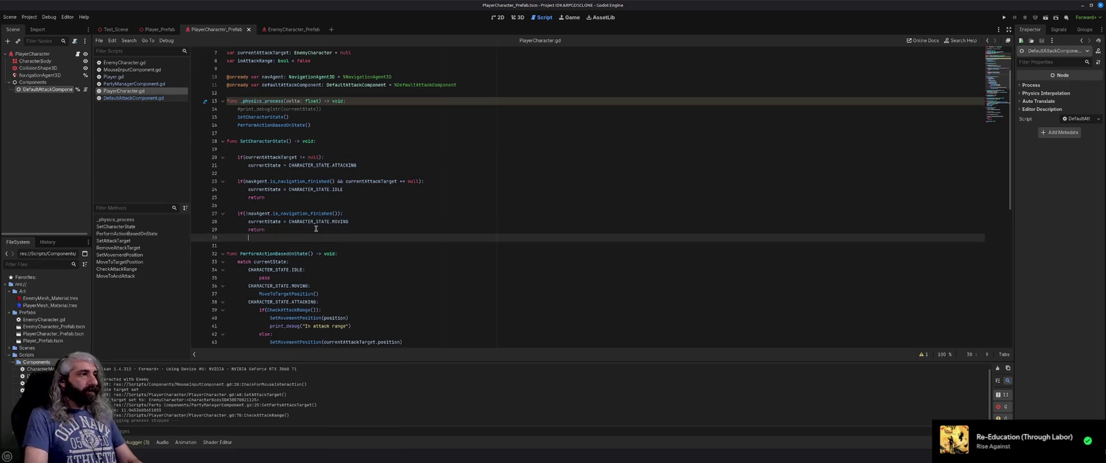
text(print)
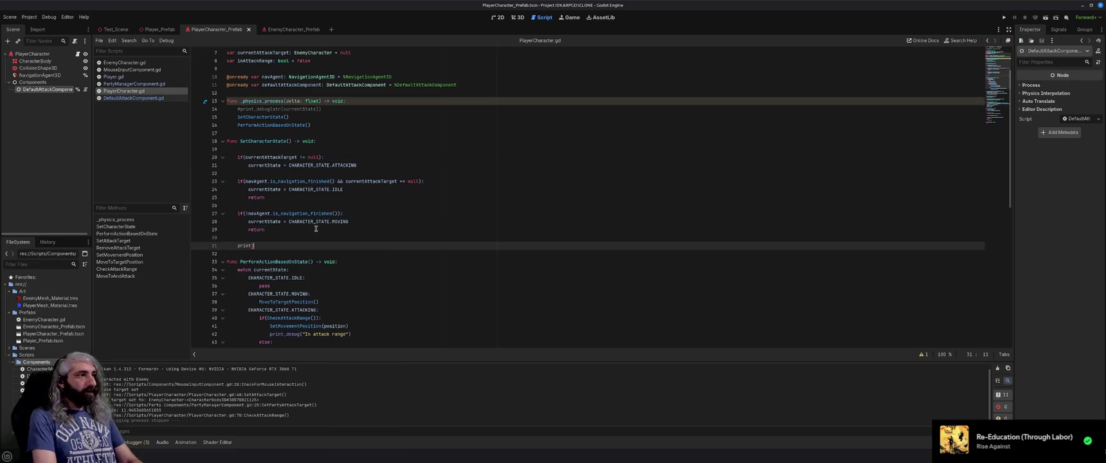
text((debug(")
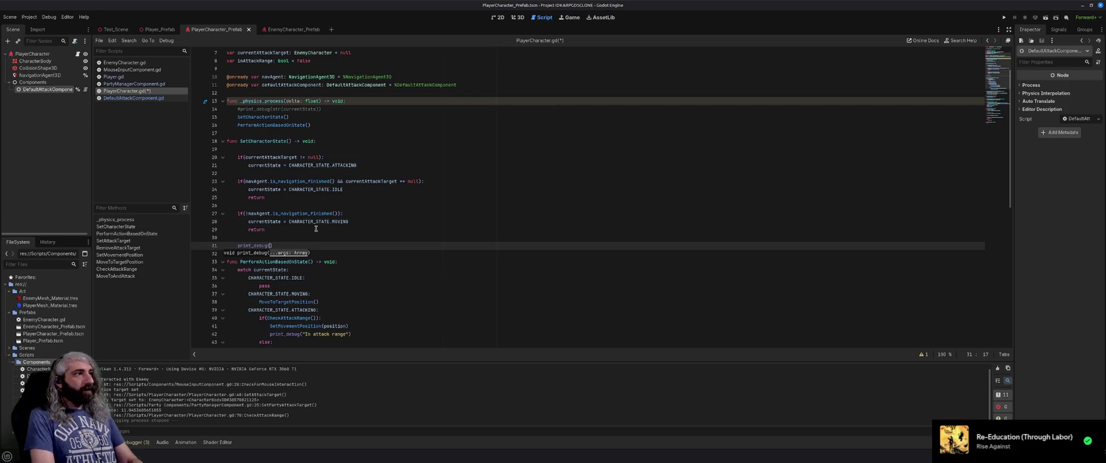
key(shift+Home)
key(BackSpace)
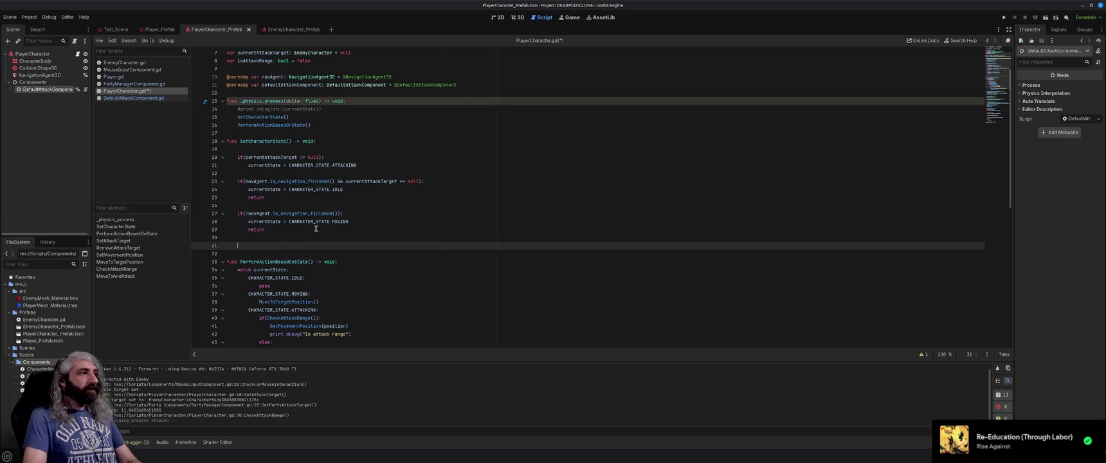
Step: Copy line 14's commented print_debug(str(currentState)) there, uncomment it, save, and run the game
click(328, 108)
key(shift+Home)
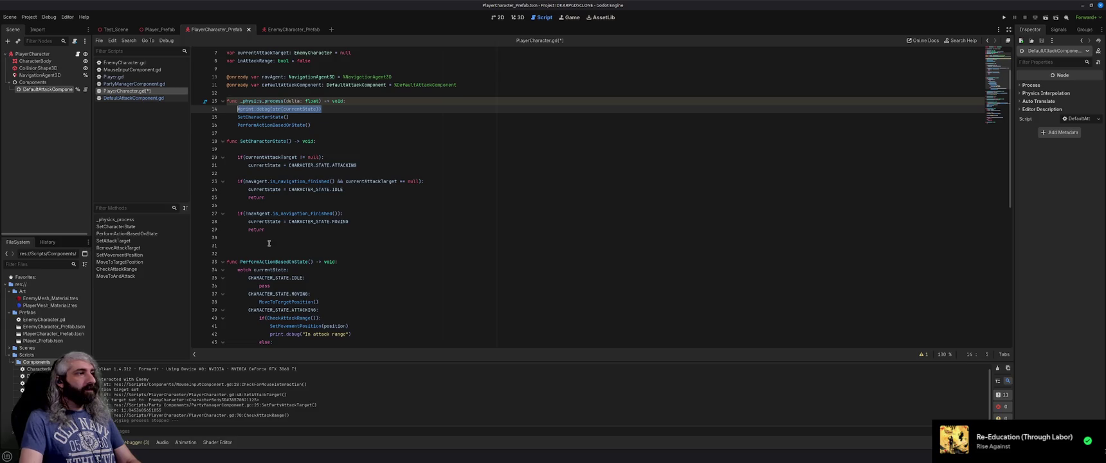
click(269, 245)
text(#print_debug(str(currentState)))
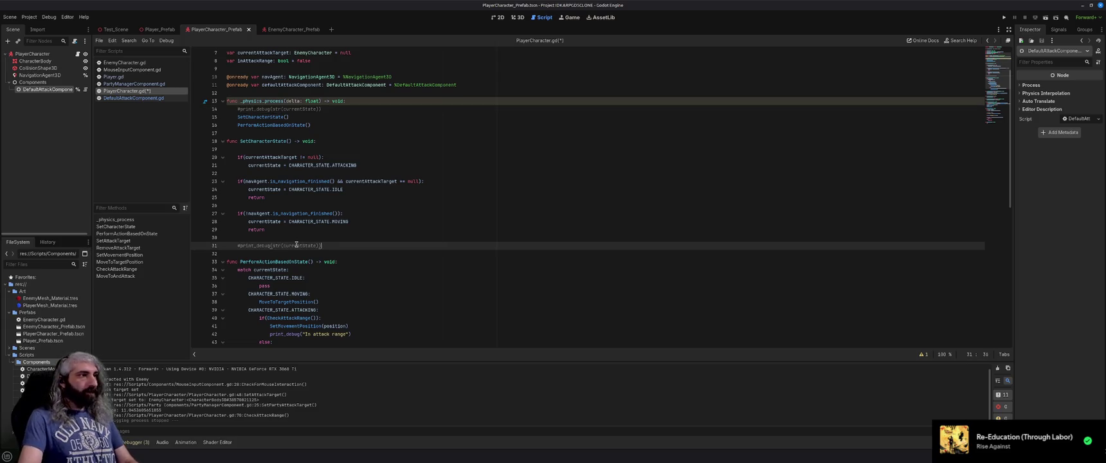
key(ctrl+k)
key(ctrl+s)
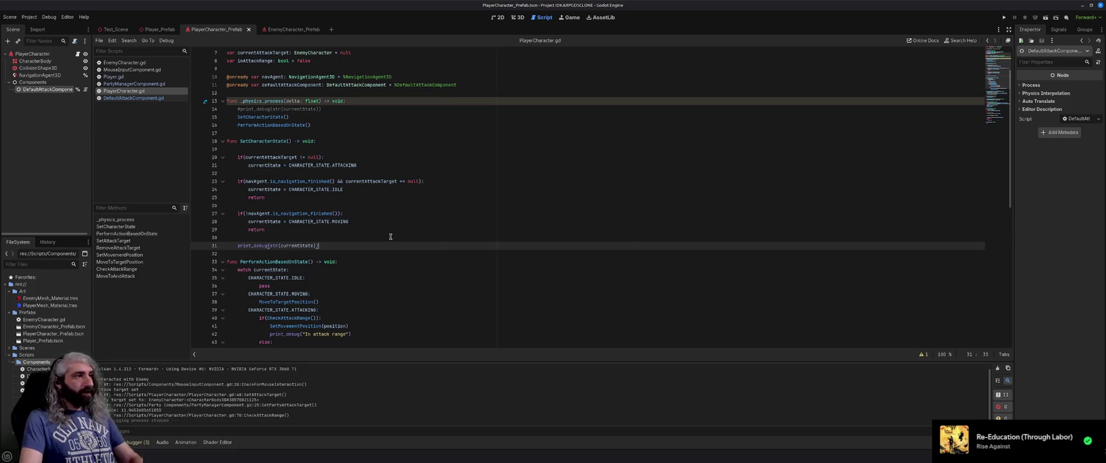
key(F5)
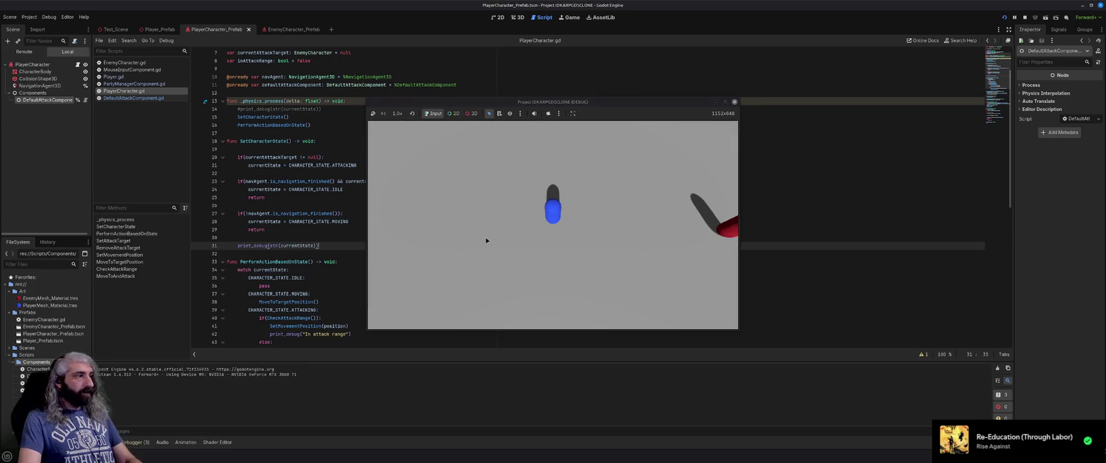
Step: Move the blue player back and forth to seven spots in the scene, then stop the run
click(516, 254)
click(559, 204)
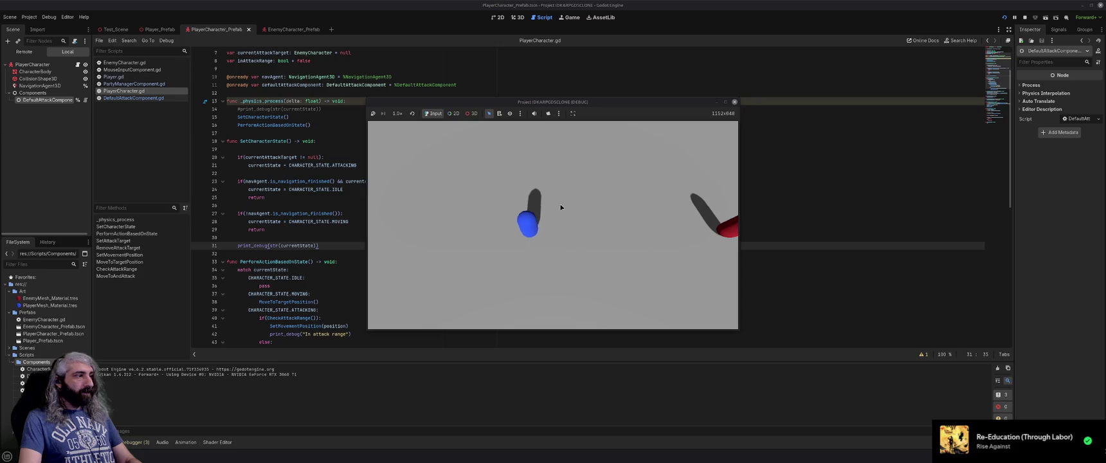
click(490, 232)
click(516, 182)
click(519, 243)
click(462, 188)
click(523, 242)
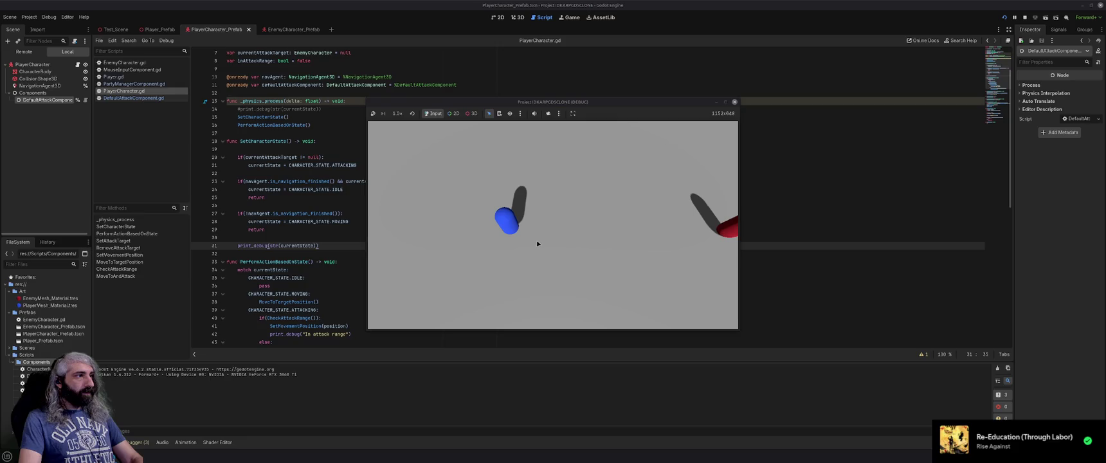
click(735, 101)
click(288, 197)
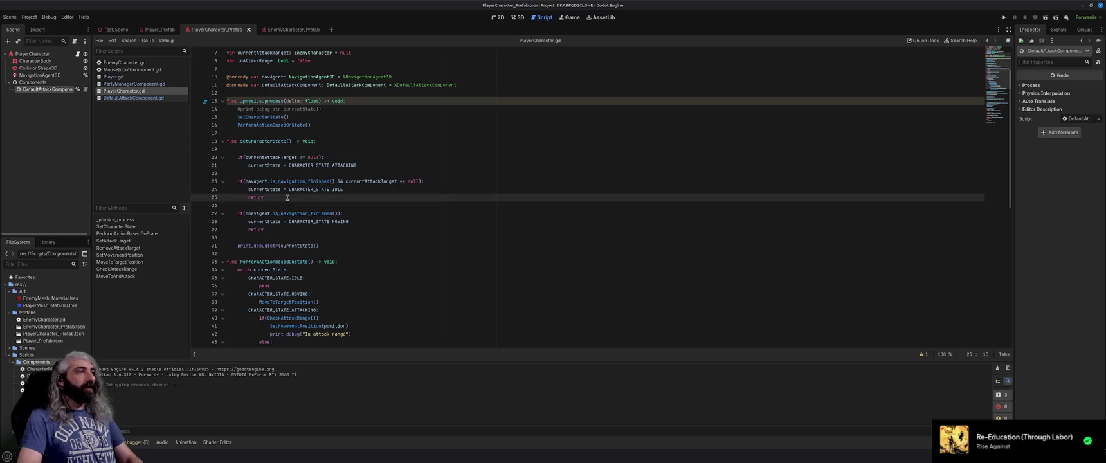
Step: Delete the idle-state and moving-state return lines in SetCharacterState and save the script
key(ctrl+shift+k)
key(Down)
key(Down)
key(Down)
key(shift+Home)
key(BackSpace)
key(BackSpace)
key(ctrl+s)
Step: Comment out the state print on line 29 and run the game again
click(348, 230)
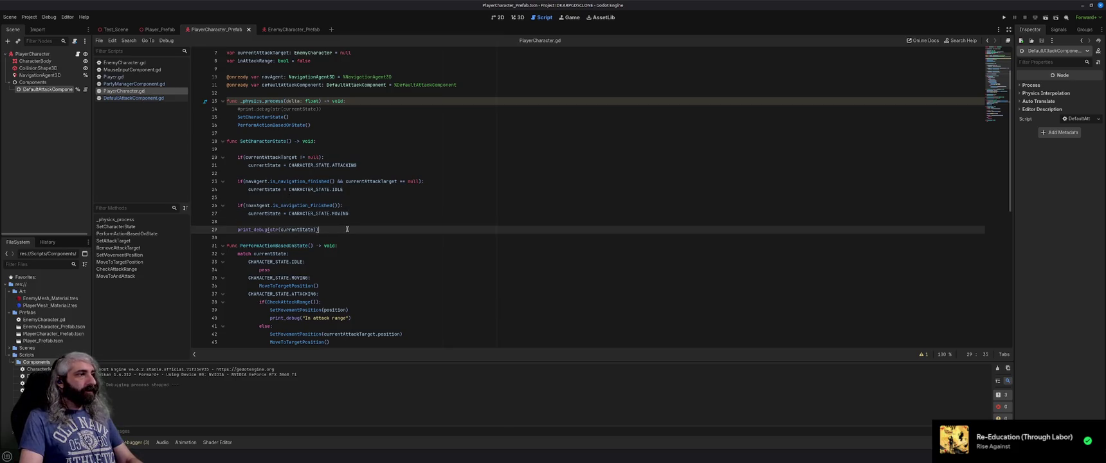
key(ctrl+k)
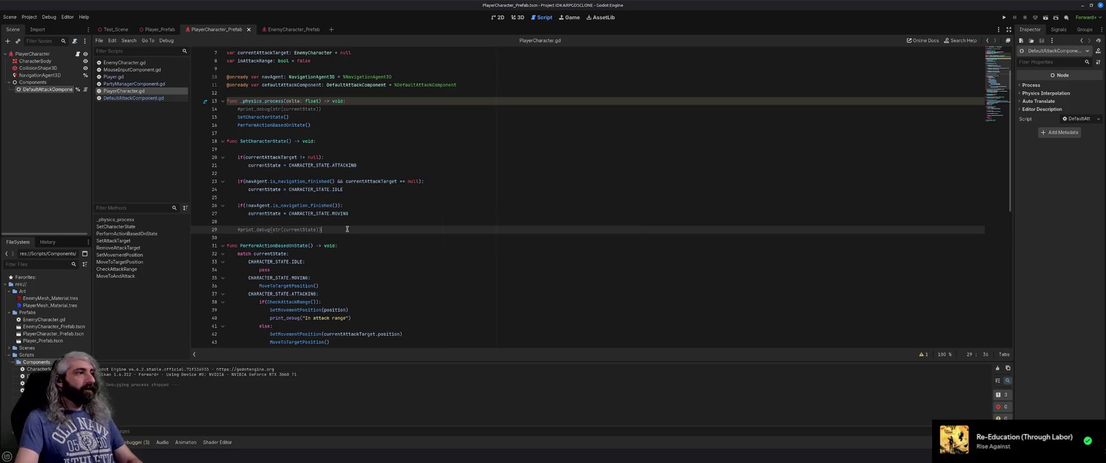
key(F5)
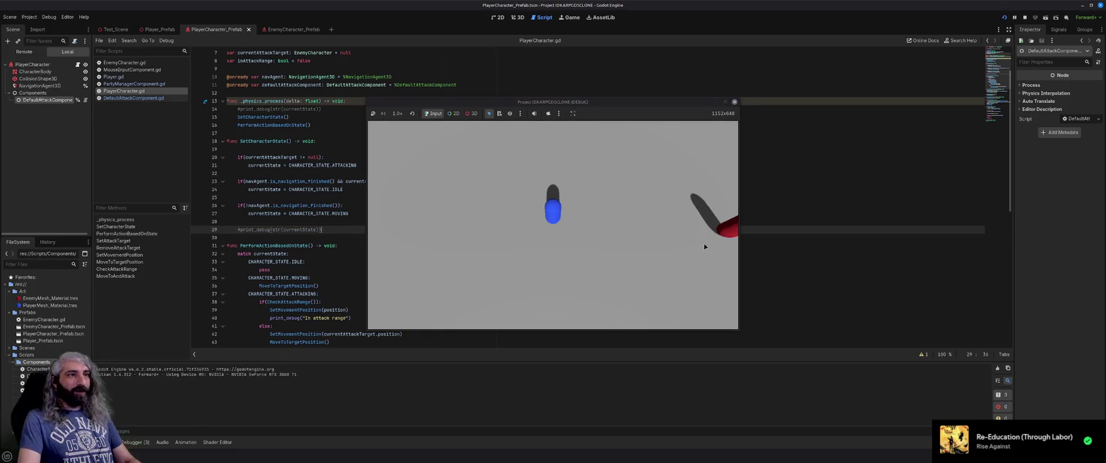
Step: Make the red enemy the attack target, walk the player away, then stop the game
click(726, 235)
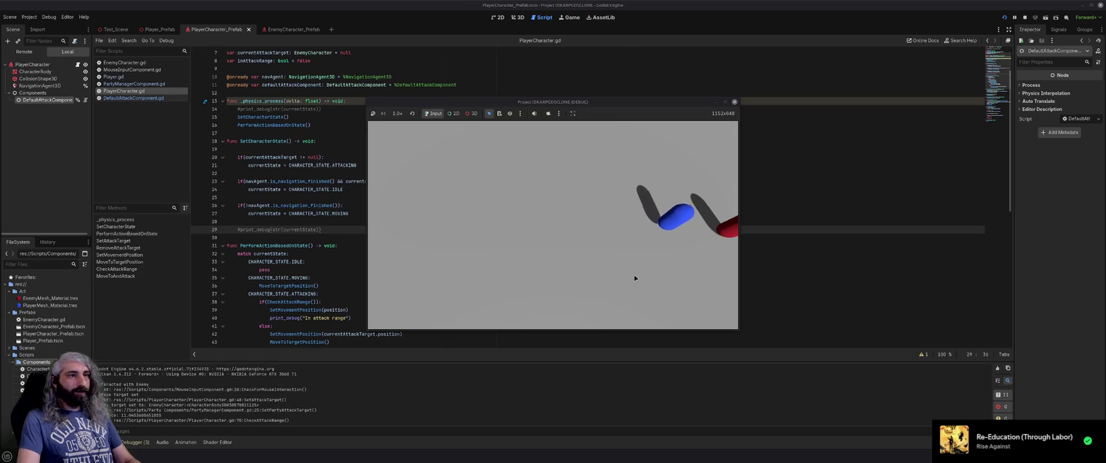
click(438, 212)
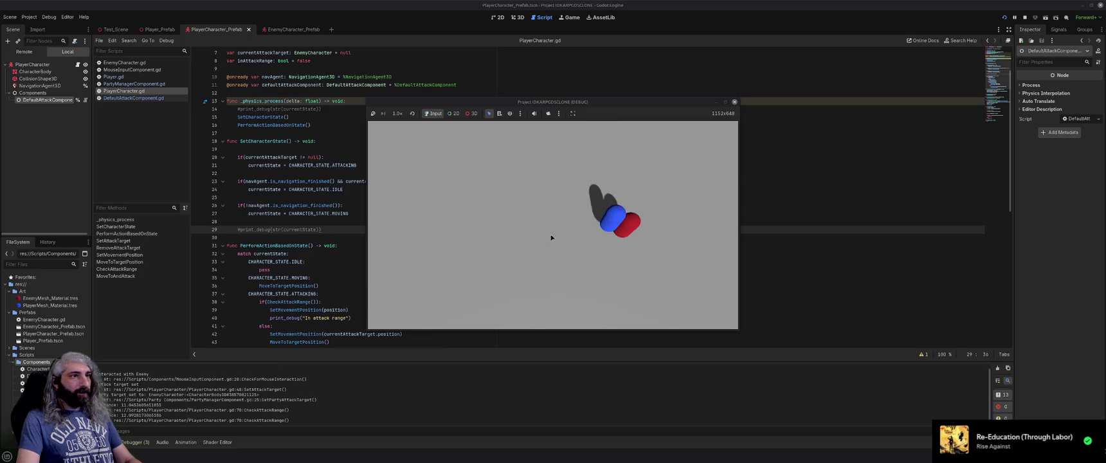
click(734, 103)
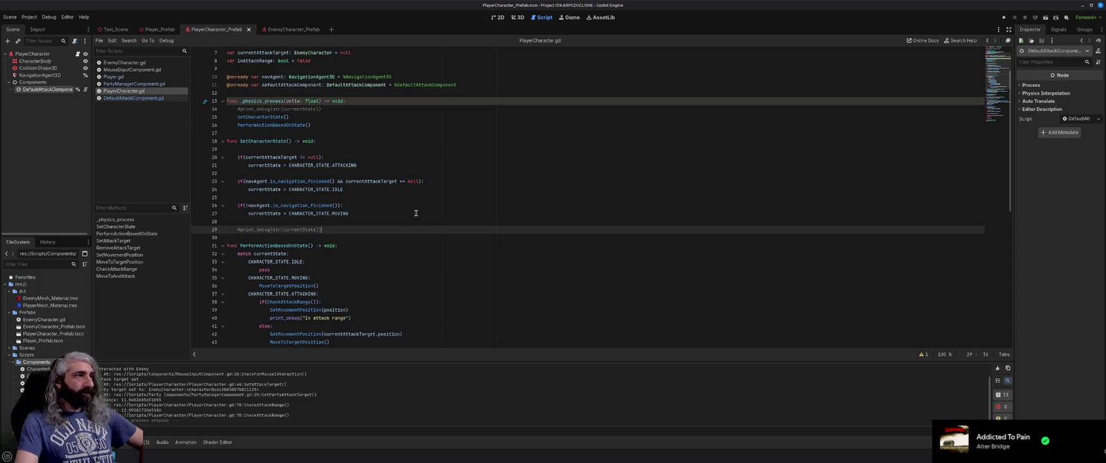
Step: Uncomment the state print on line 14, then run and stop the game
click(328, 110)
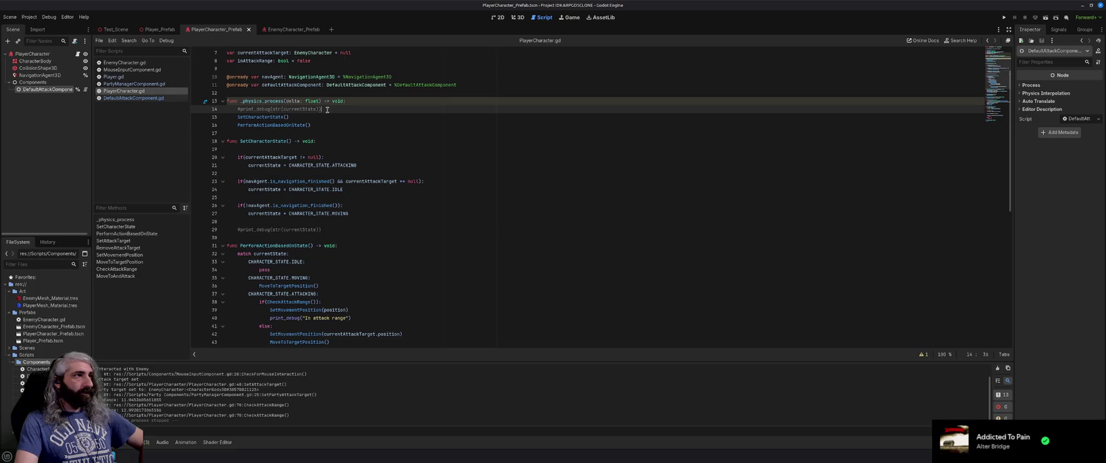
key(ctrl+k)
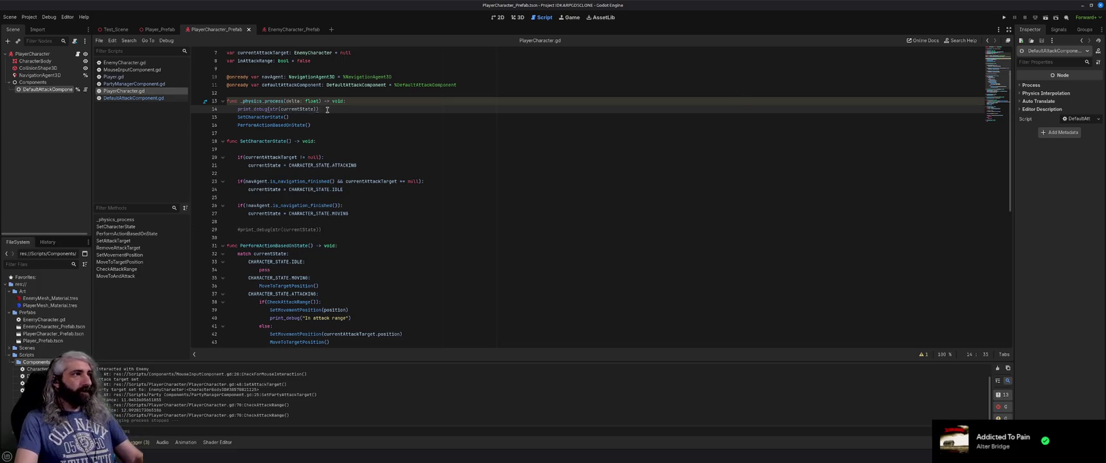
key(F5)
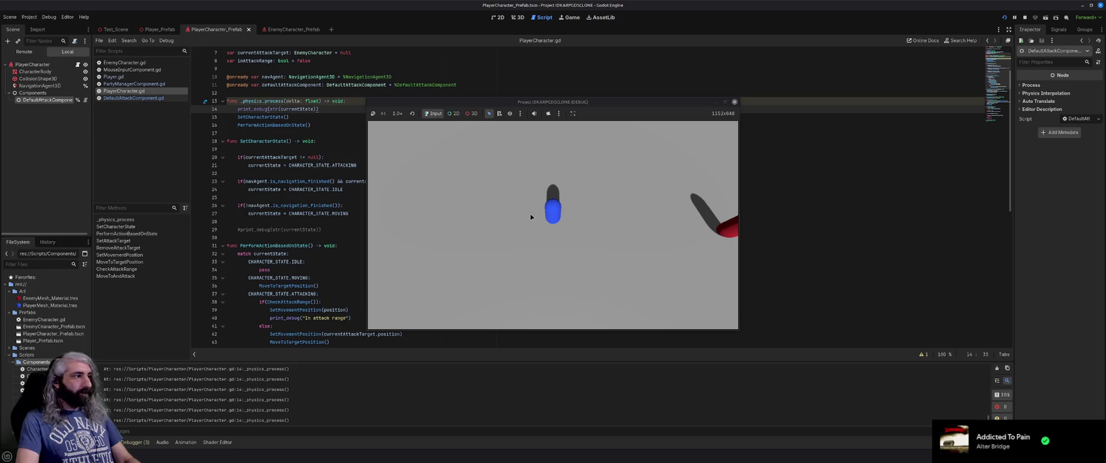
click(734, 102)
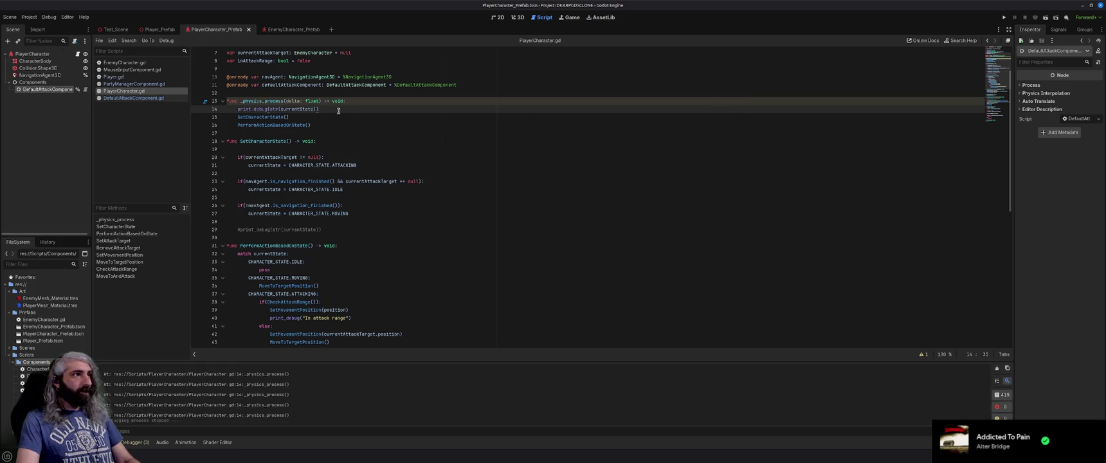
Step: Check the str documentation tooltip on the state print, then switch to the Brave browser
click(303, 116)
scroll(313, 124, up, 1)
mouse_move(274, 157)
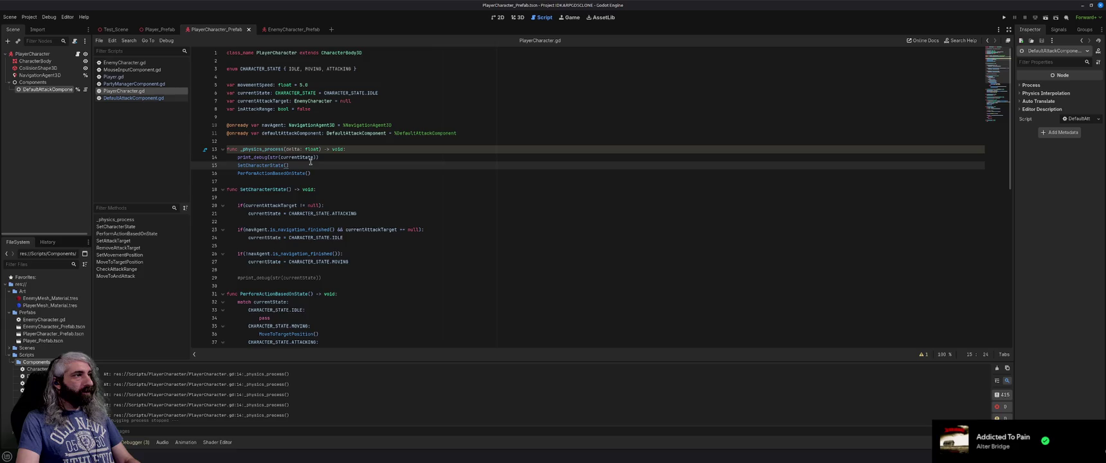
click(316, 157)
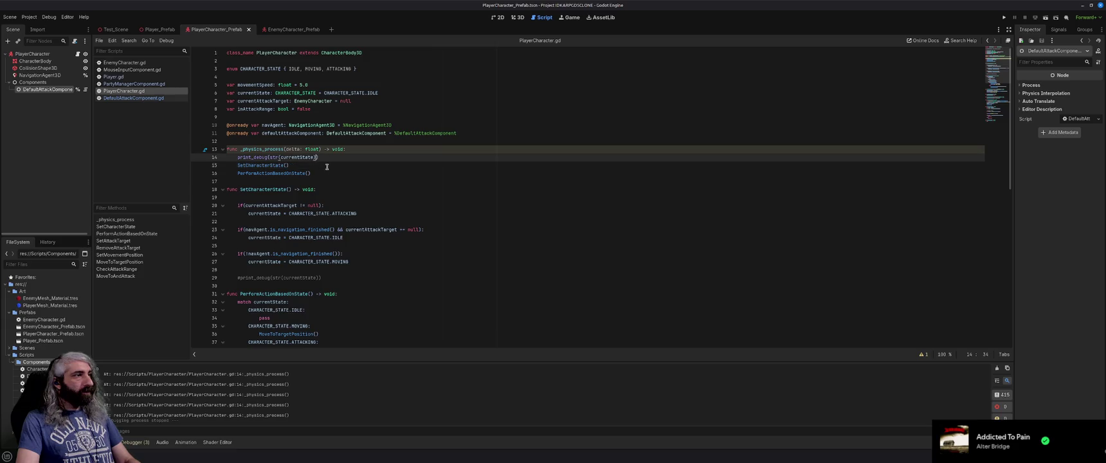
key(alt+Tab)
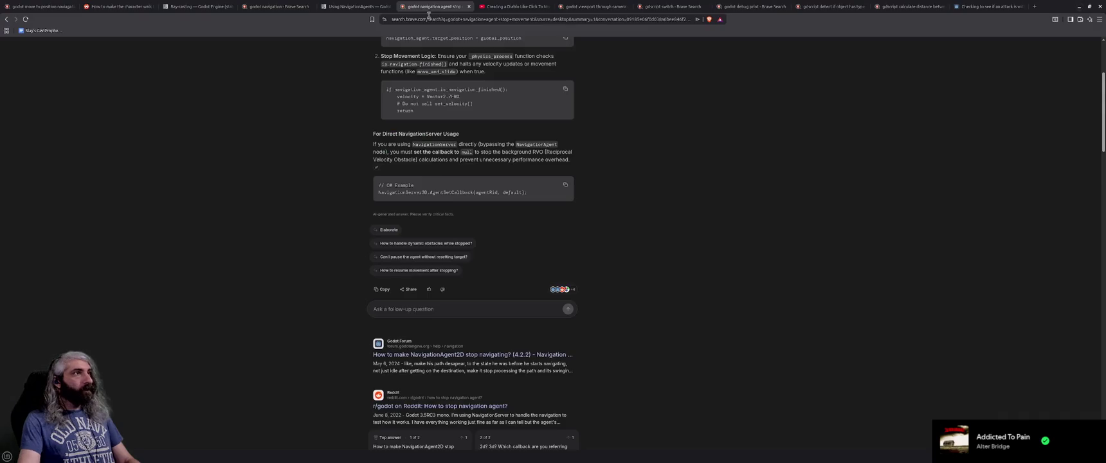
Step: Search for 'see string result of enum', fixing the typo and passing the verification check
click(507, 21)
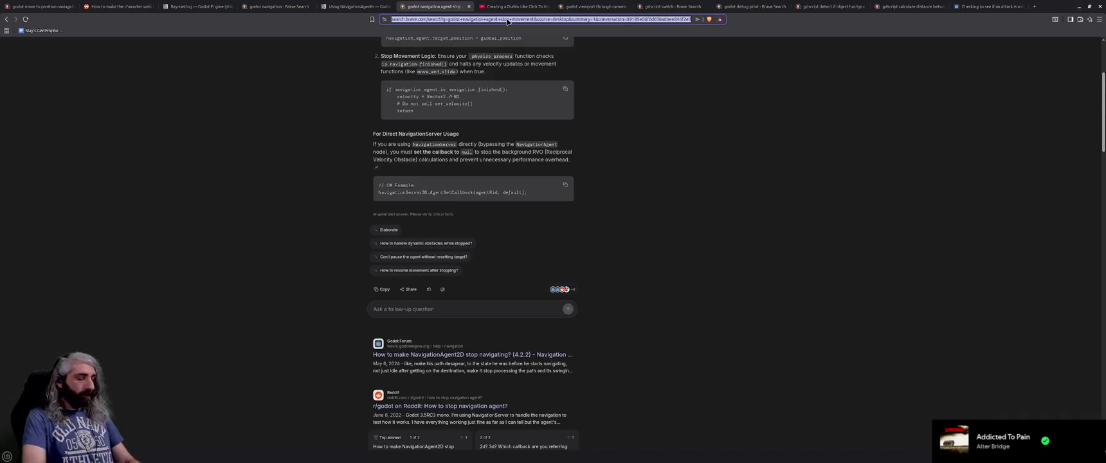
text(see strin)
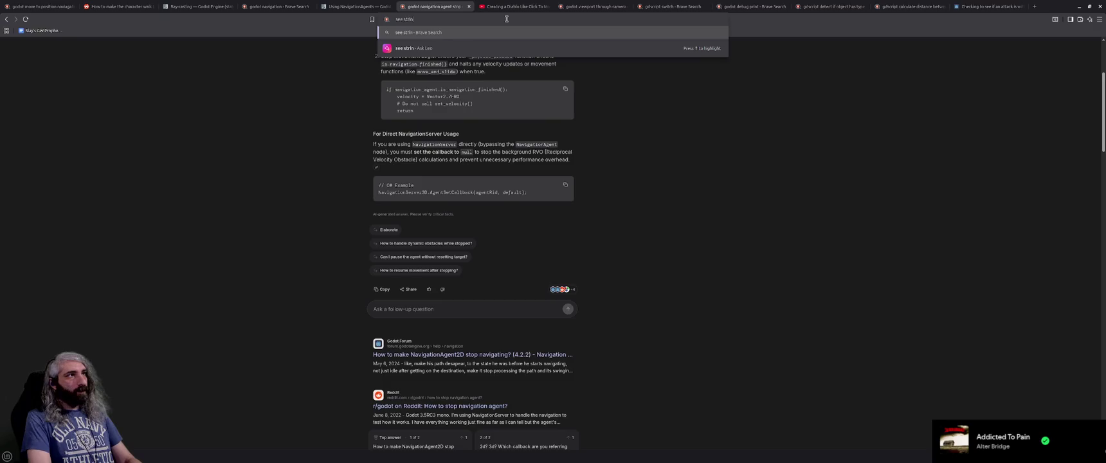
text(g result o)
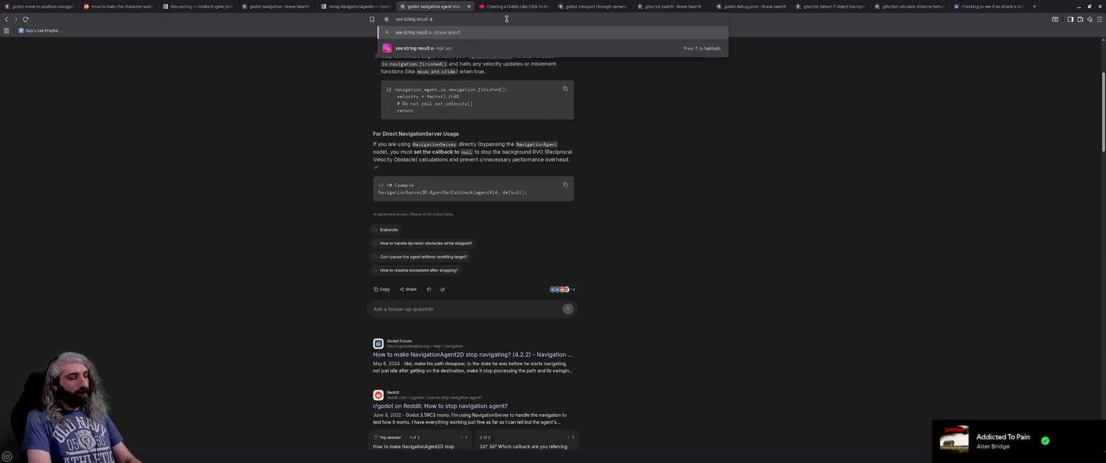
text(f snum)
key(Return)
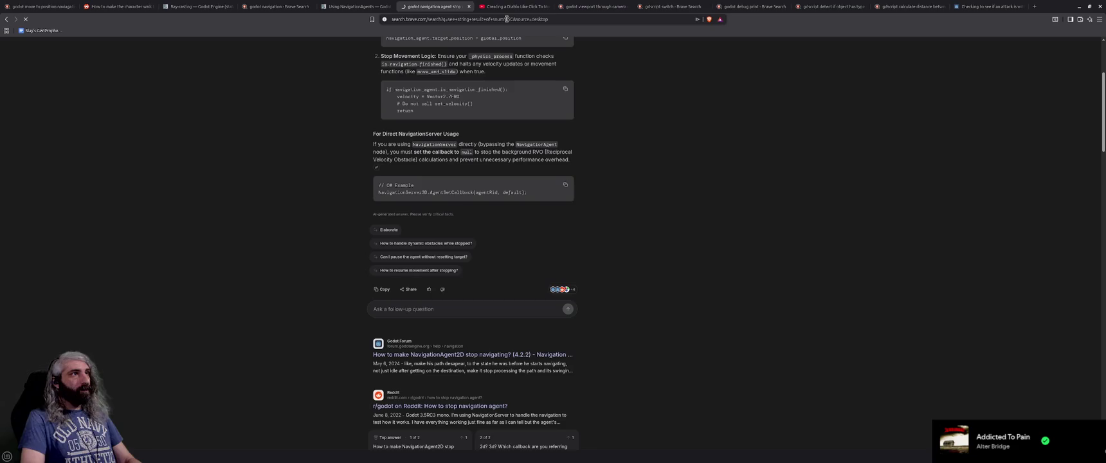
click(450, 55)
key(BackSpace)
key(BackSpace)
key(BackSpace)
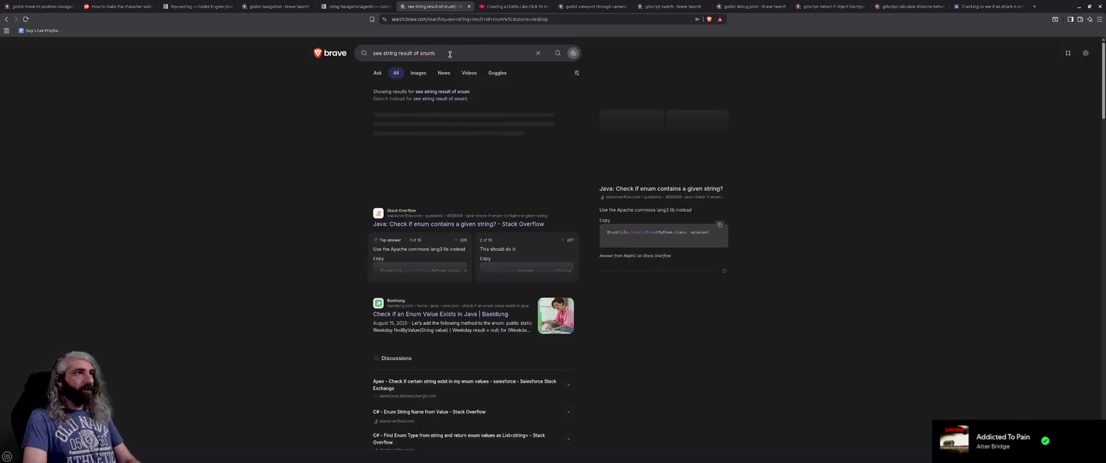
text(num)
key(Return)
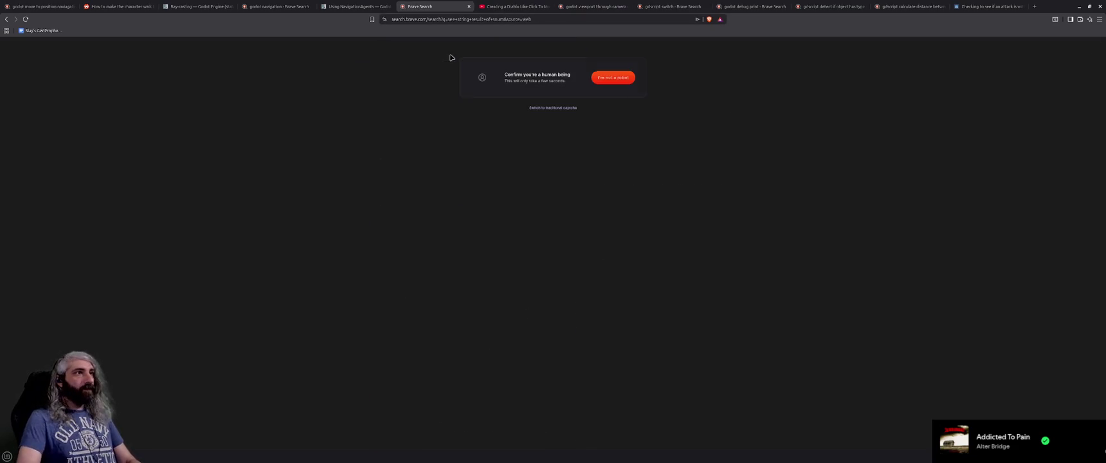
click(613, 77)
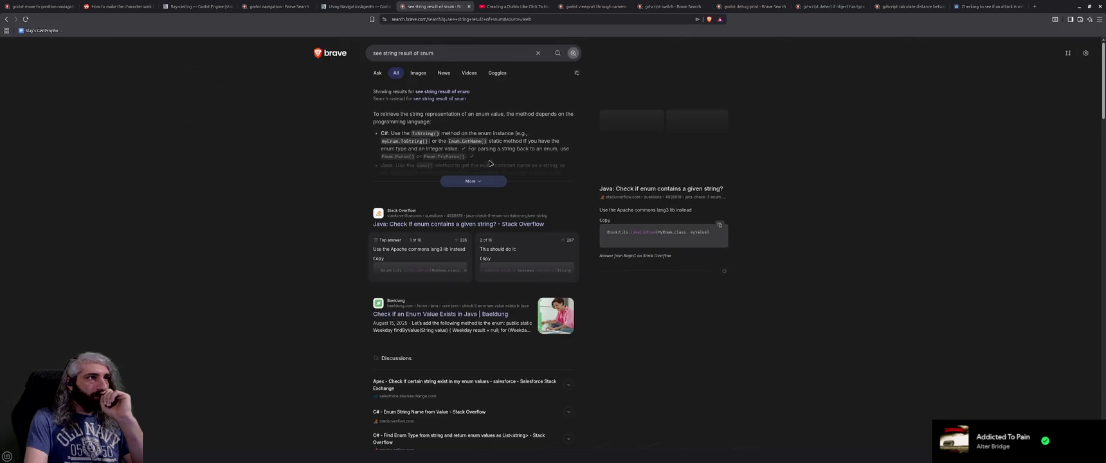
Step: Add 'godot' to the query, expand the AI summary, and open the r/godot Reddit thread
click(451, 54)
text(godot)
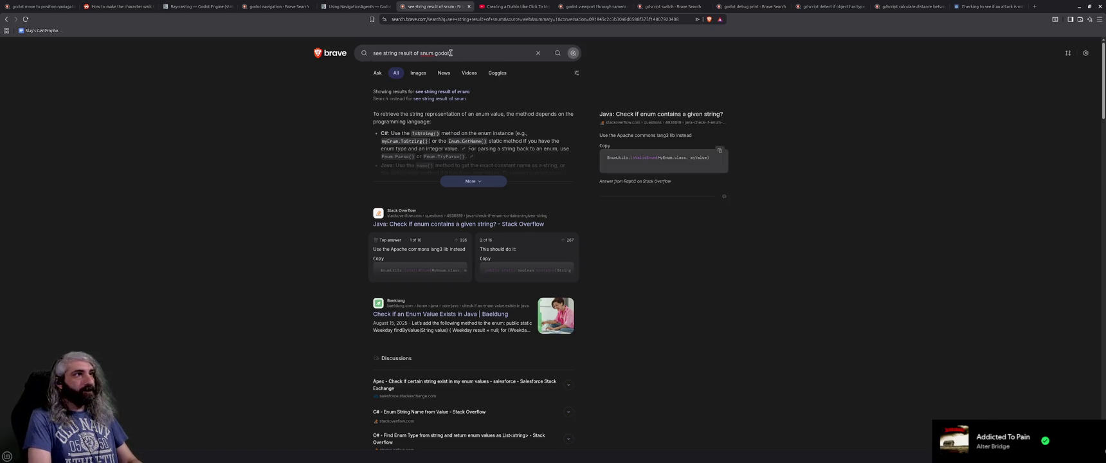
key(Return)
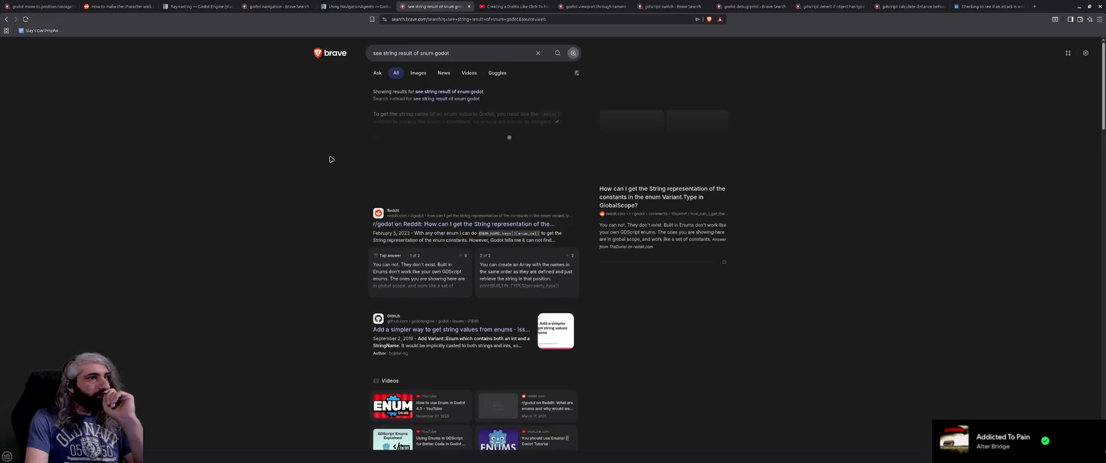
click(488, 183)
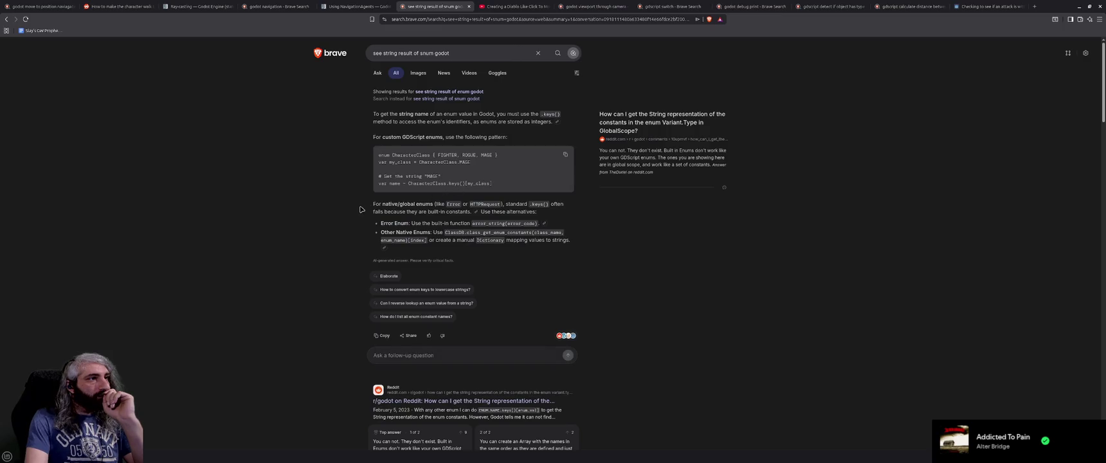
scroll(361, 210, down, 1)
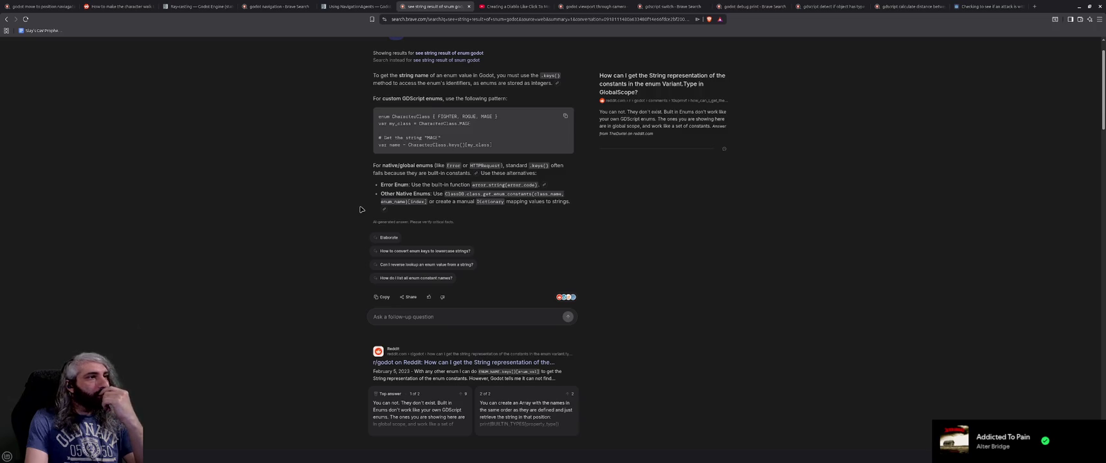
scroll(360, 210, down, 3)
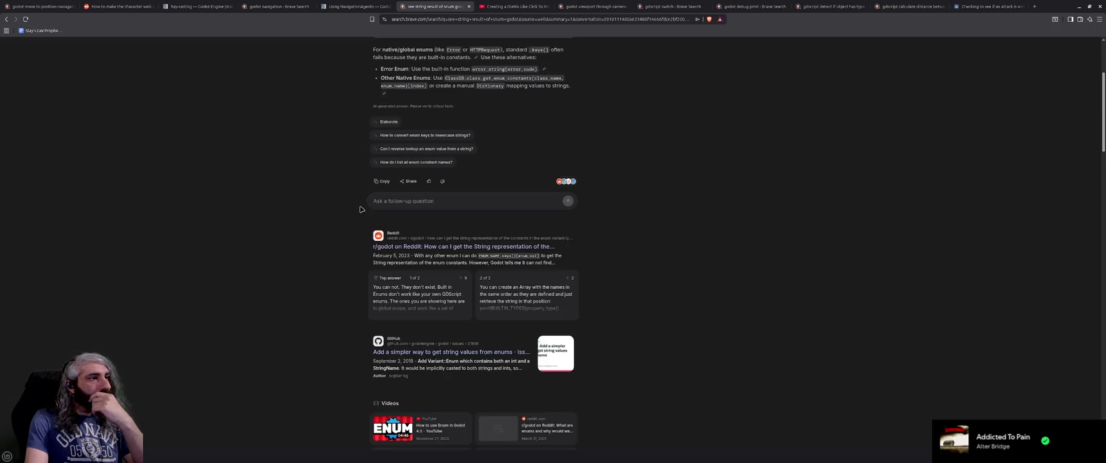
click(481, 246)
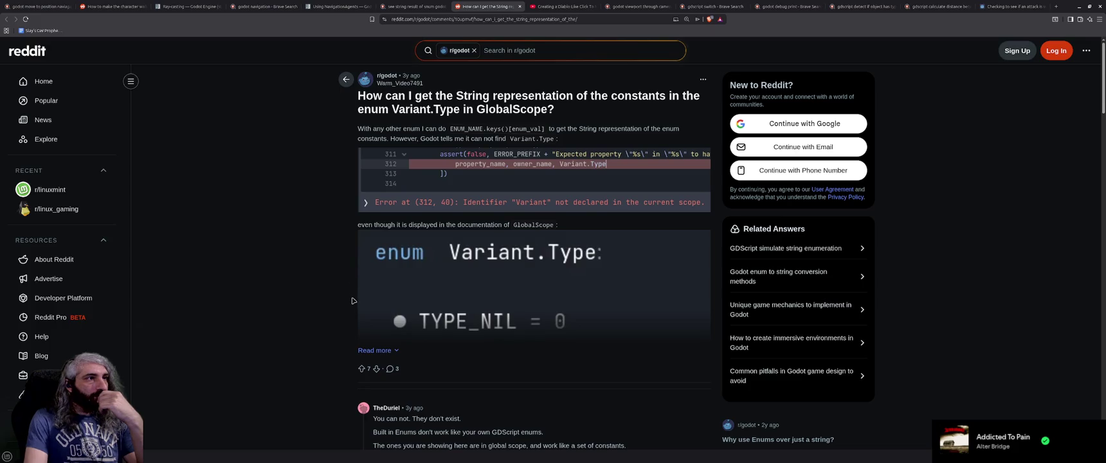
Step: Expand the Variant.Type enum post, scroll through its comments, then minimize Brave
click(379, 351)
scroll(327, 335, down, 3)
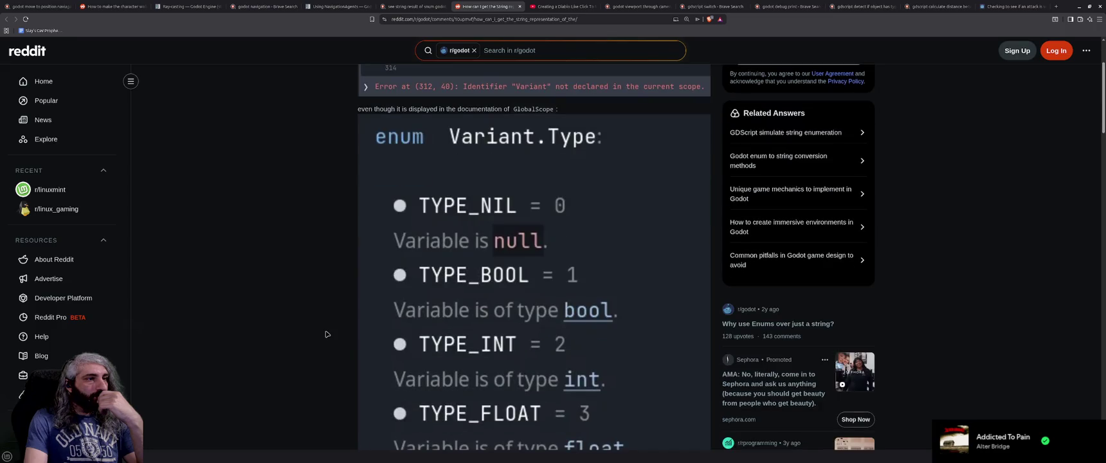
scroll(327, 335, down, 7)
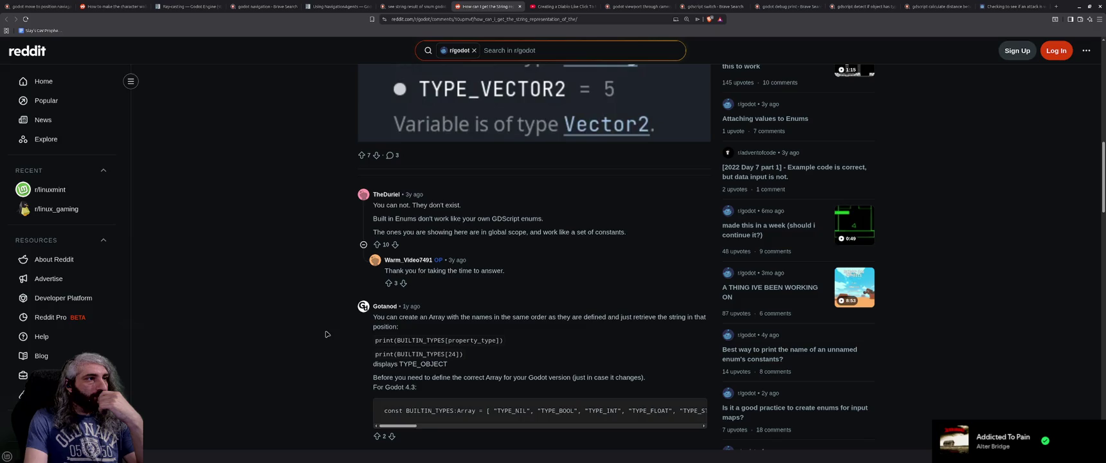
scroll(327, 335, up, 10)
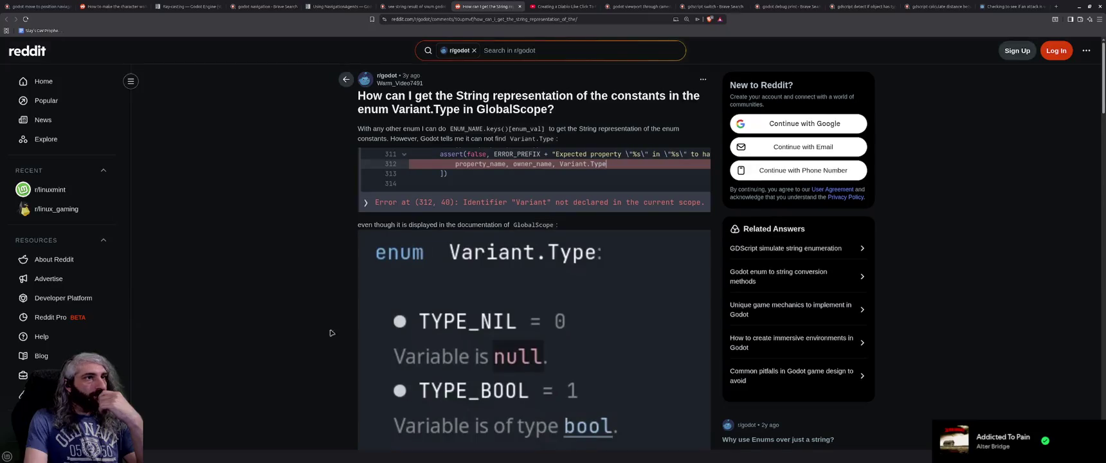
click(1080, 6)
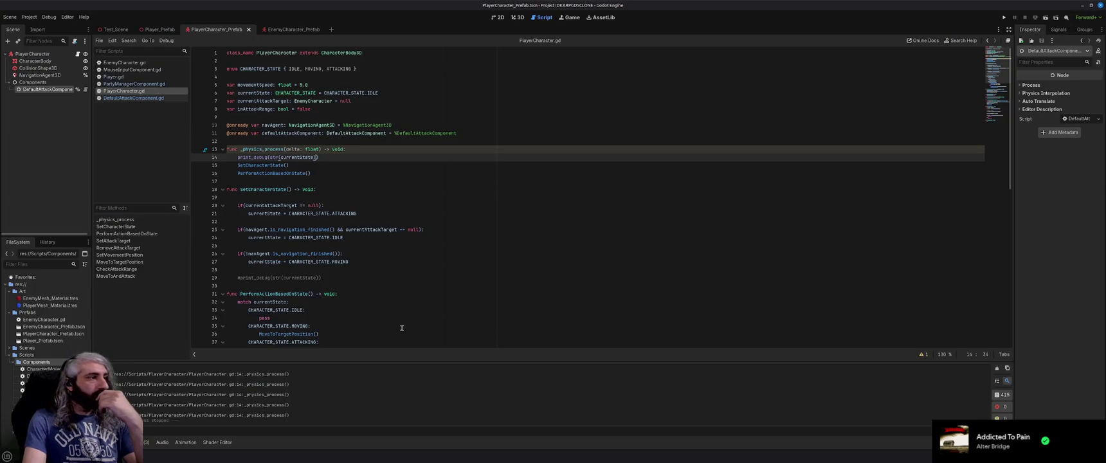
scroll(212, 401, up, 1)
key(F5)
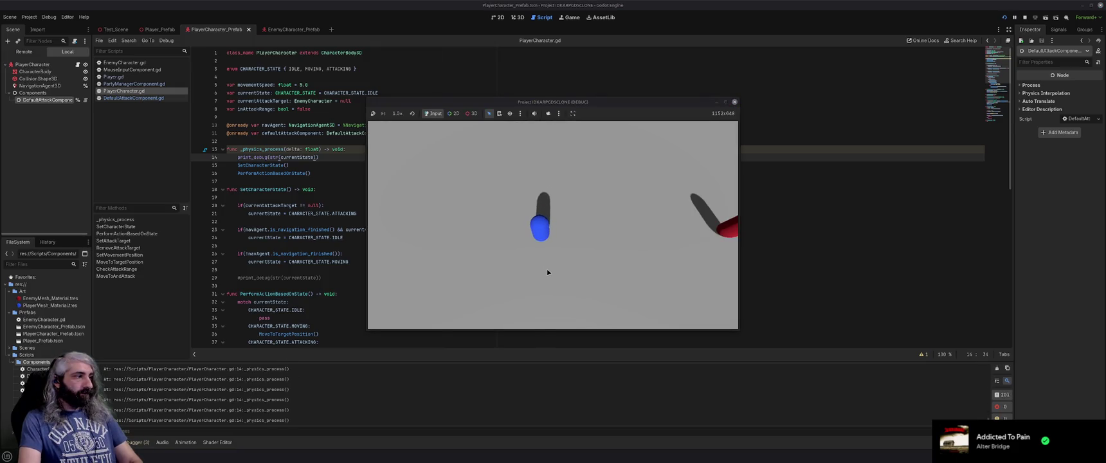
click(571, 136)
click(726, 234)
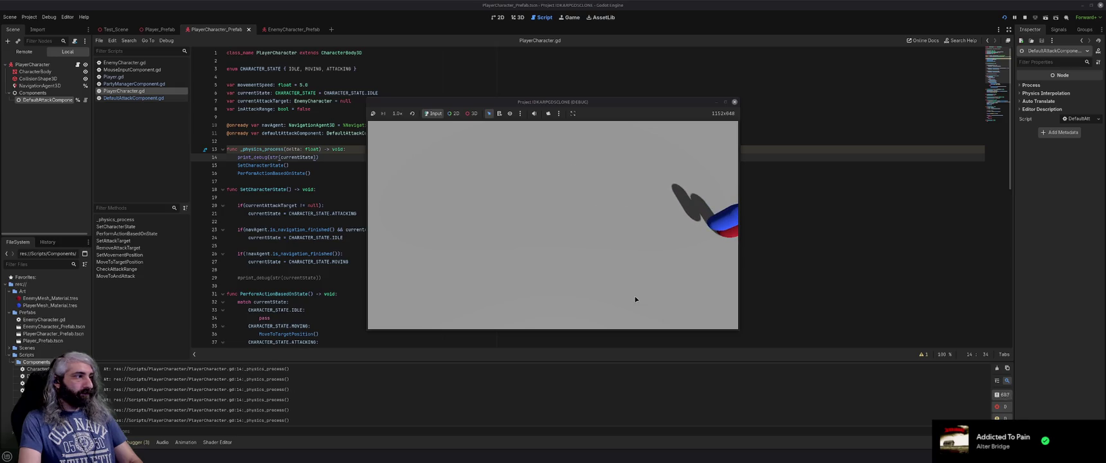
click(735, 102)
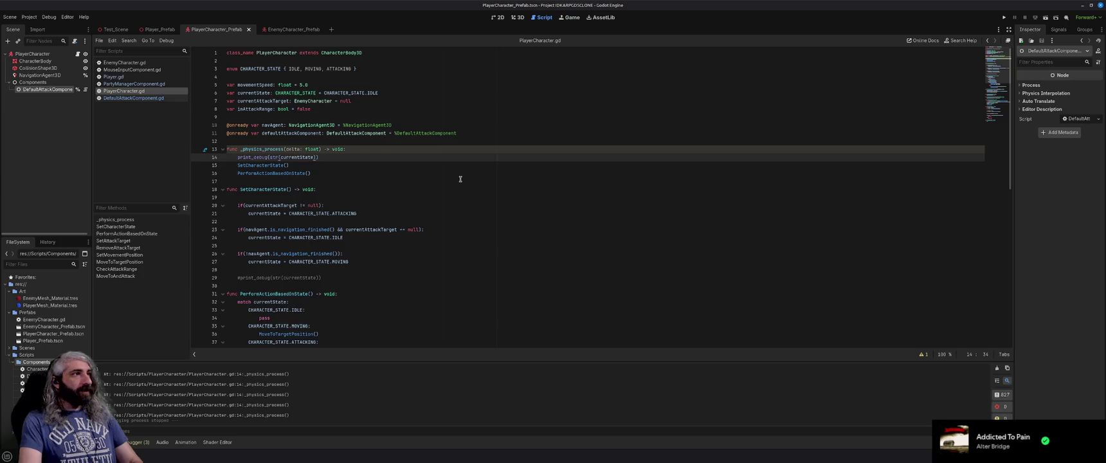
click(383, 188)
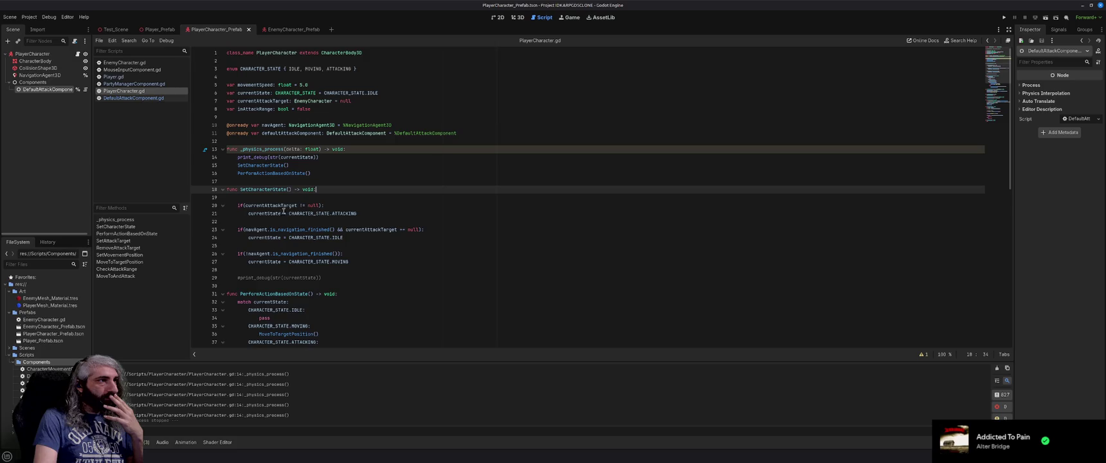
Step: Change line 48 to print_debug("attack target set: " + str(currentAttackTarget)) and run the game
scroll(377, 259, down, 5)
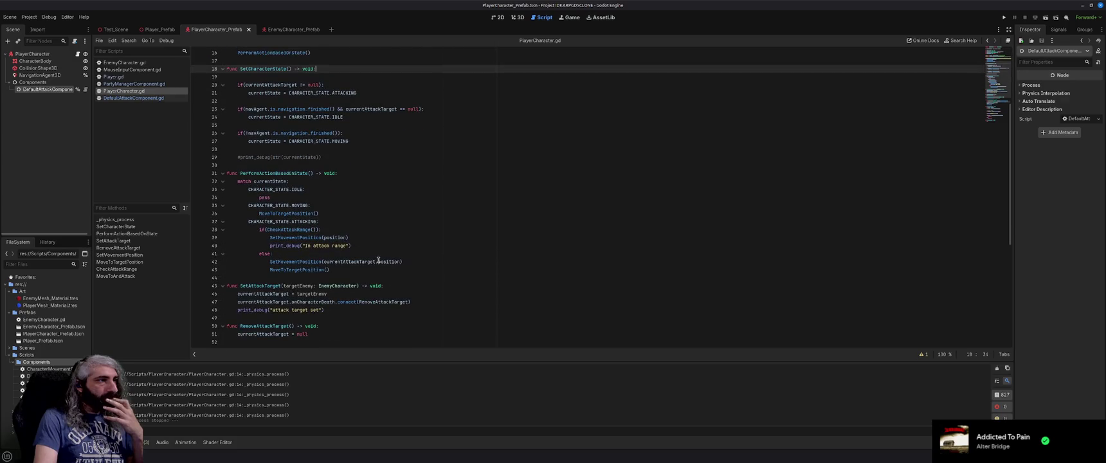
scroll(318, 299, down, 1)
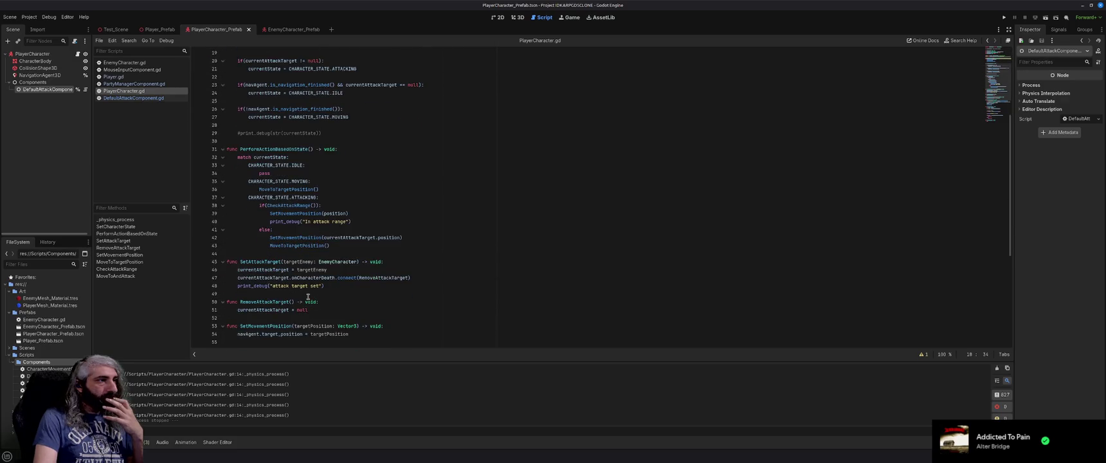
click(323, 286)
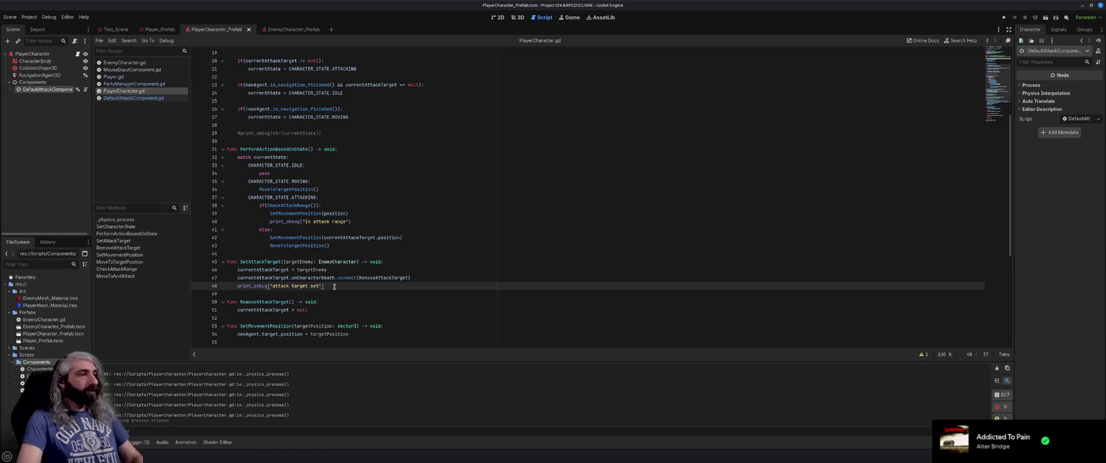
drag(325, 286, 238, 286)
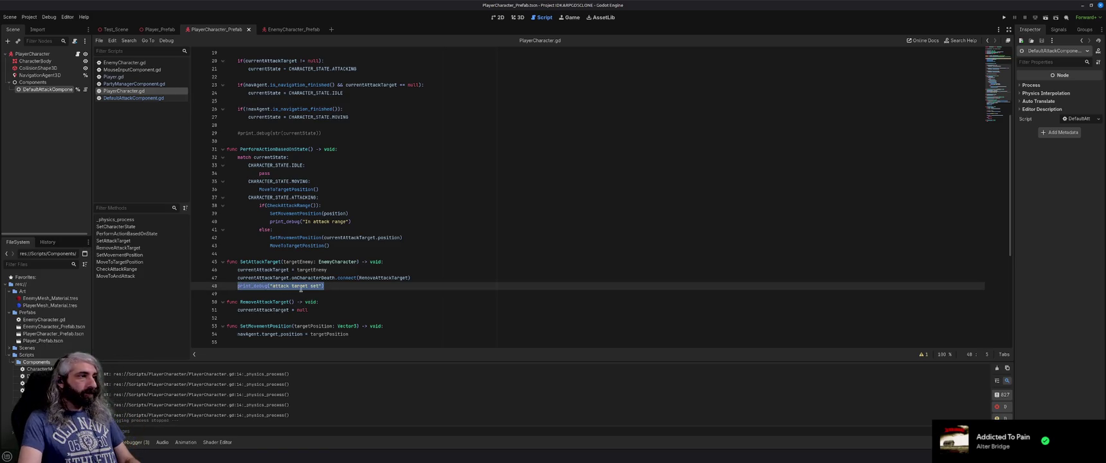
click(323, 286)
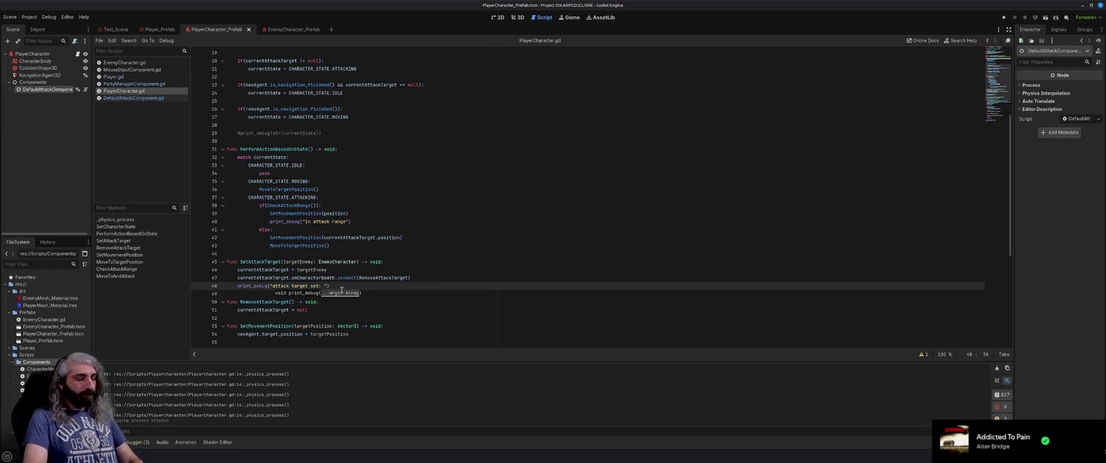
text( + curren)
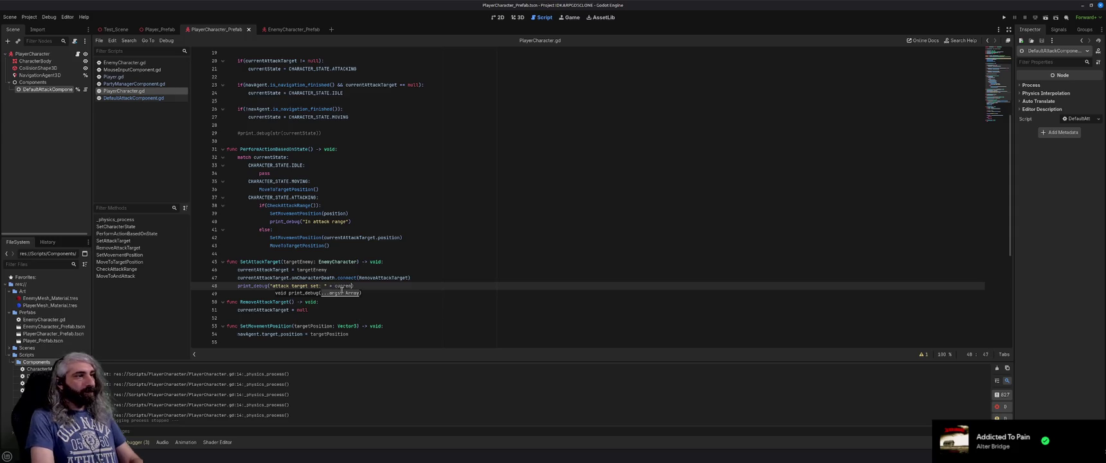
key(Return)
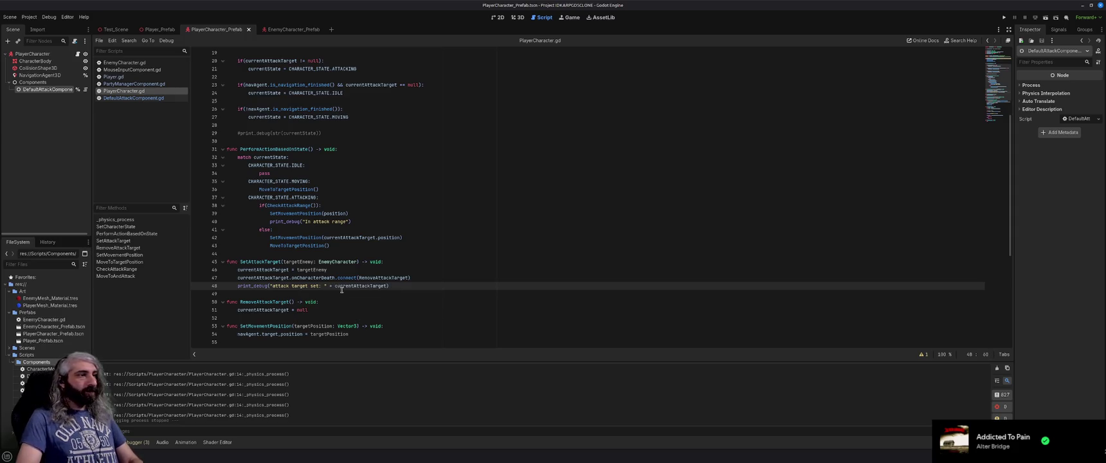
key(ctrl+Left)
text(str()
key(End)
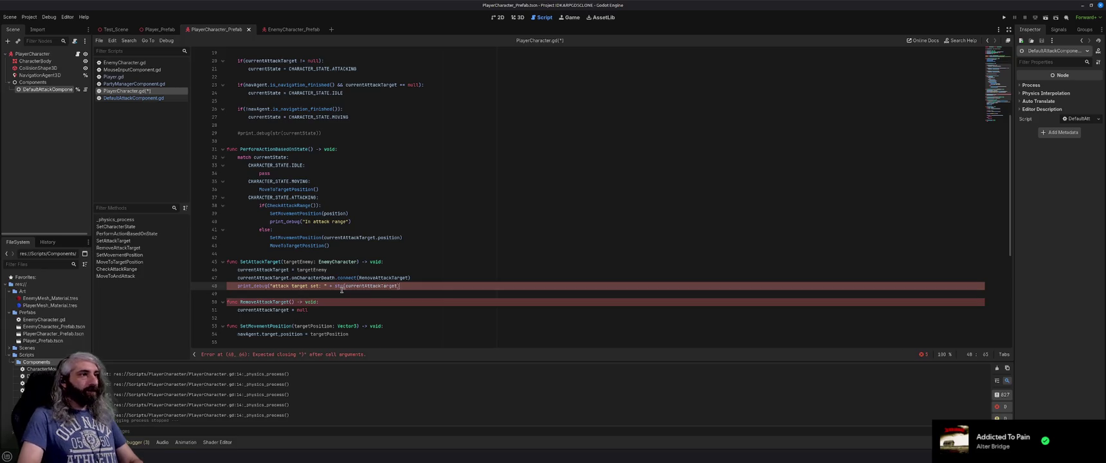
key(F5)
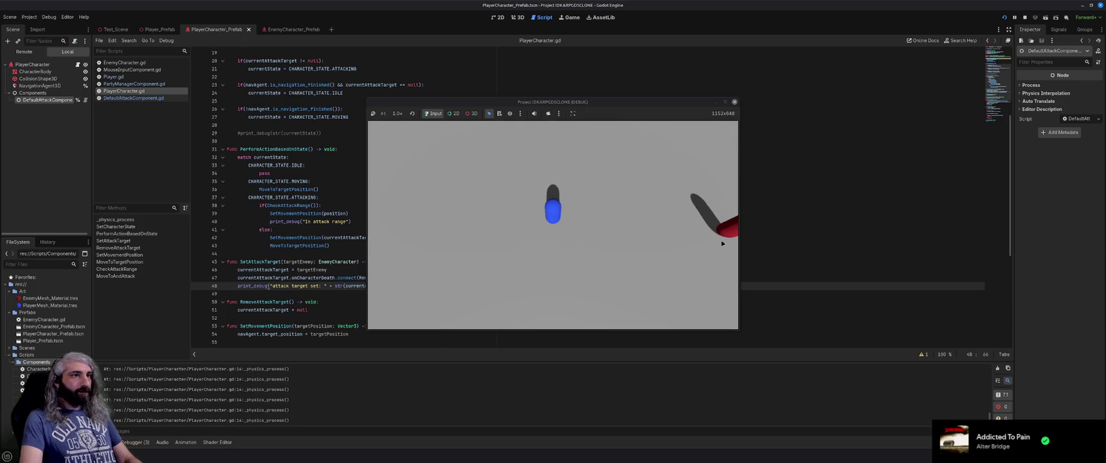
Step: Send the player toward the red enemy, stop the run with F8, and close the game window
click(719, 248)
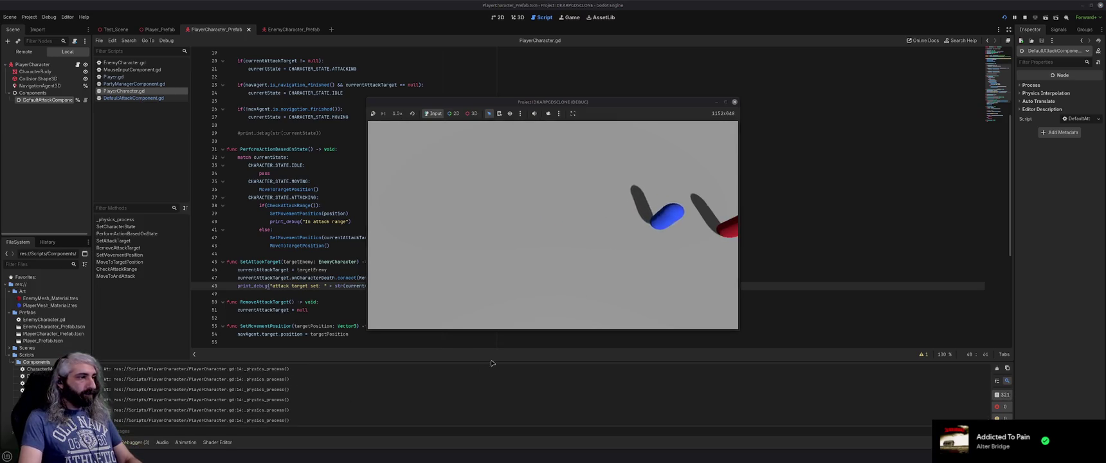
key(F8)
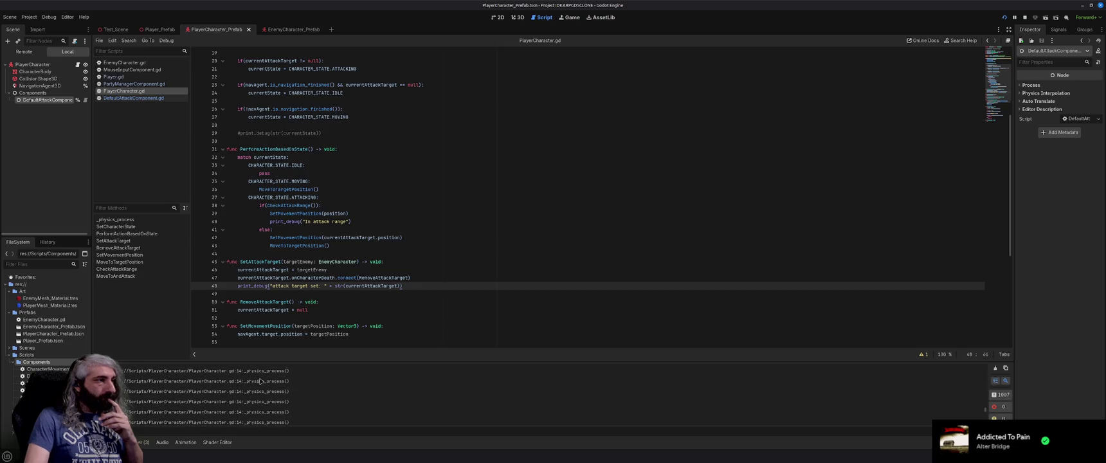
mouse_move(88, 457)
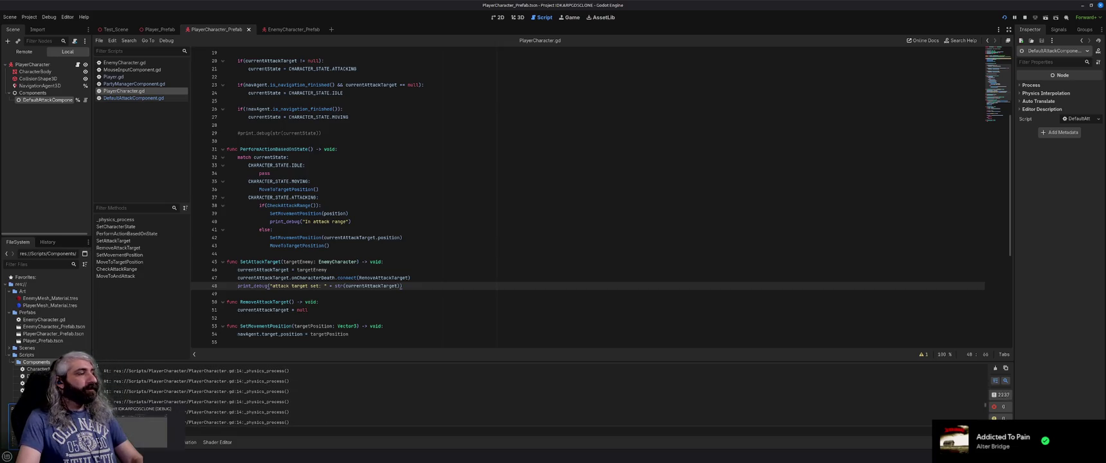
click(139, 425)
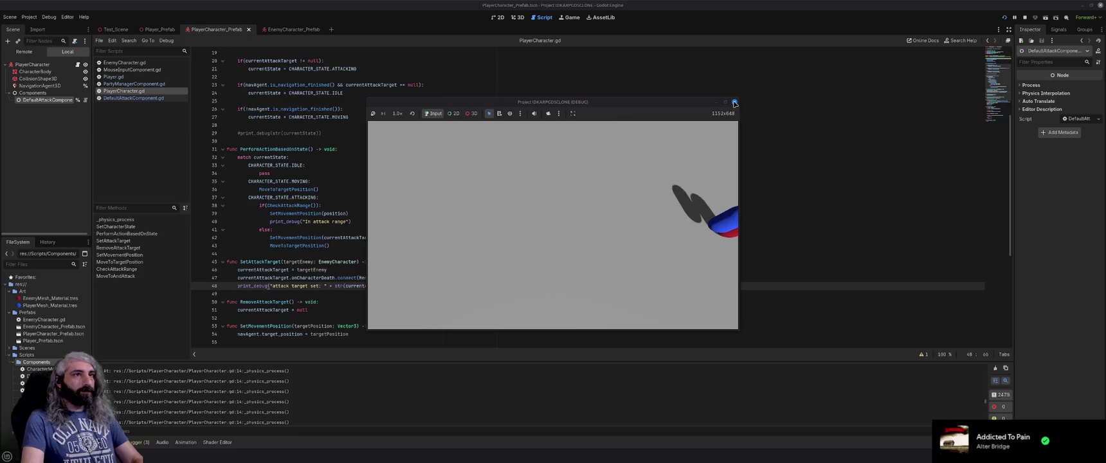
click(737, 103)
click(466, 253)
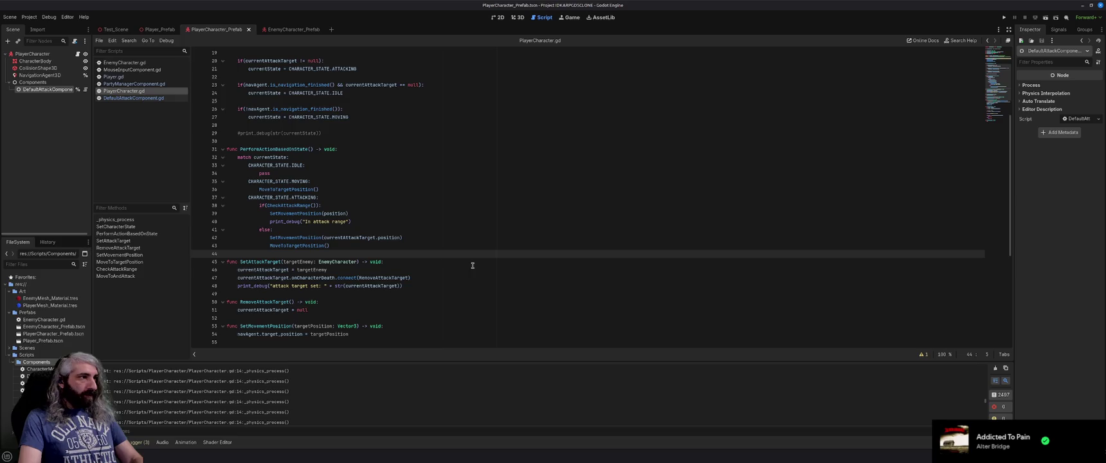
Step: Delete the empty MoveToAndAttack() stub at the bottom of PlayerCharacter.gd
scroll(473, 266, down, 4)
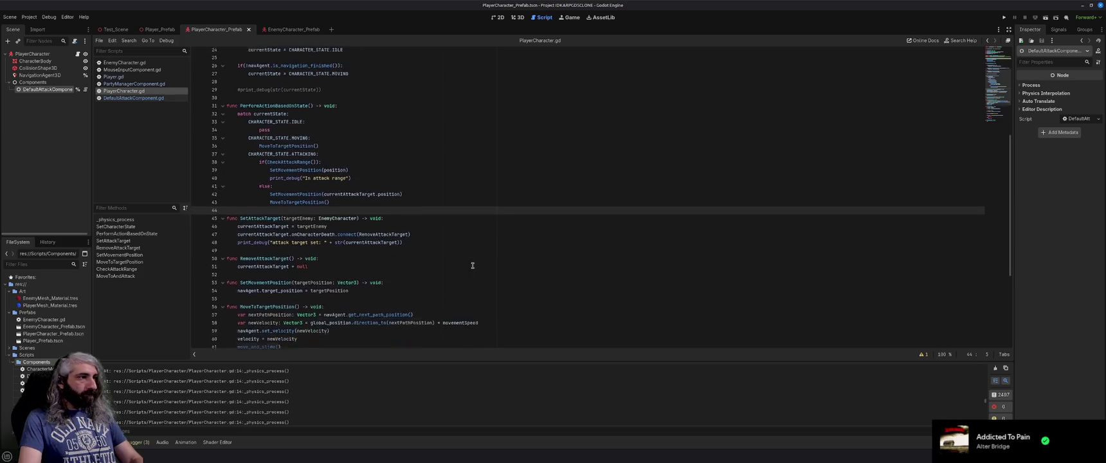
scroll(473, 266, down, 3)
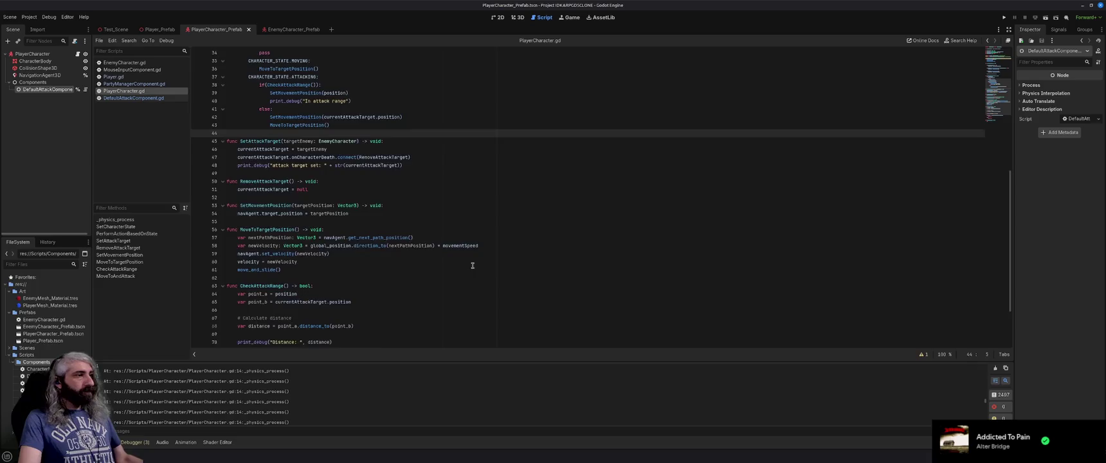
scroll(473, 266, down, 1)
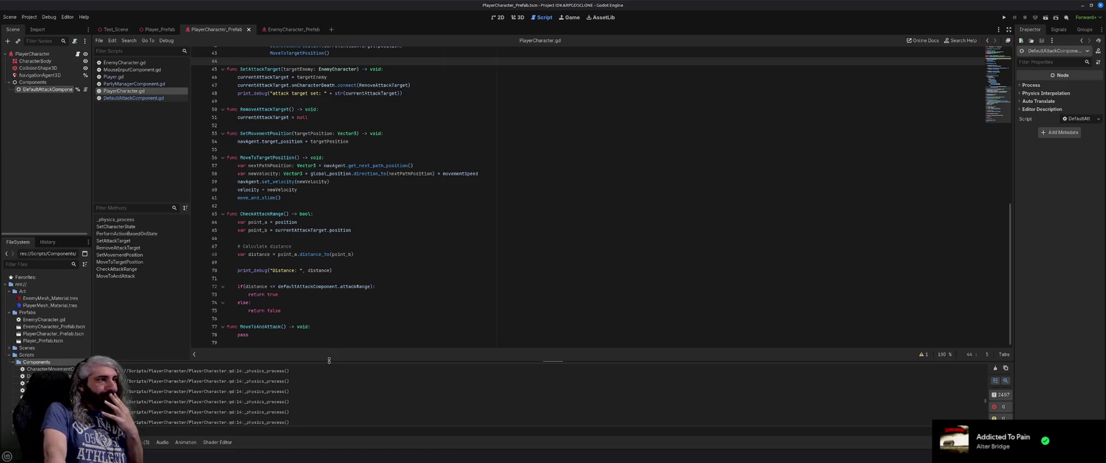
drag(253, 336, 200, 326)
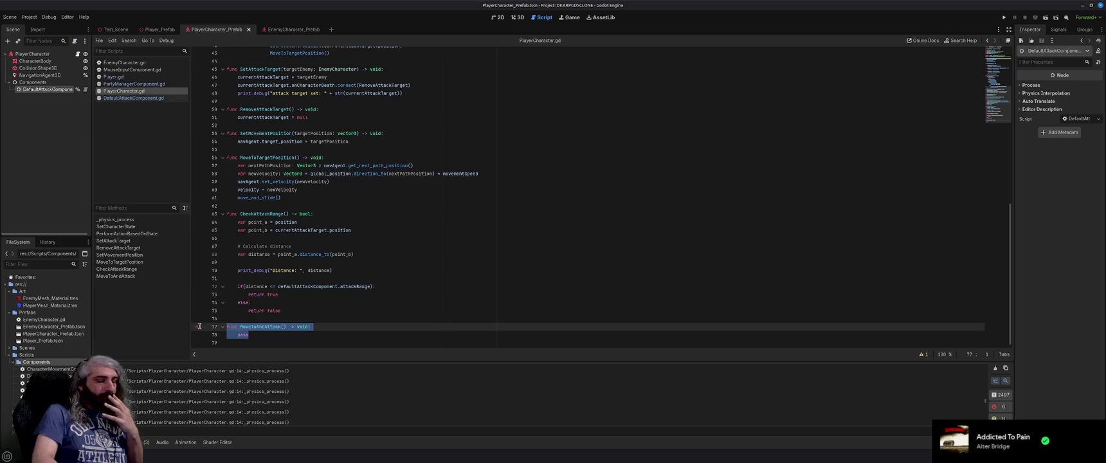
key(BackSpace)
key(BackSpace)
key(BackSpace)
Step: Set a breakpoint on the print_debug call on line 48
scroll(415, 275, up, 8)
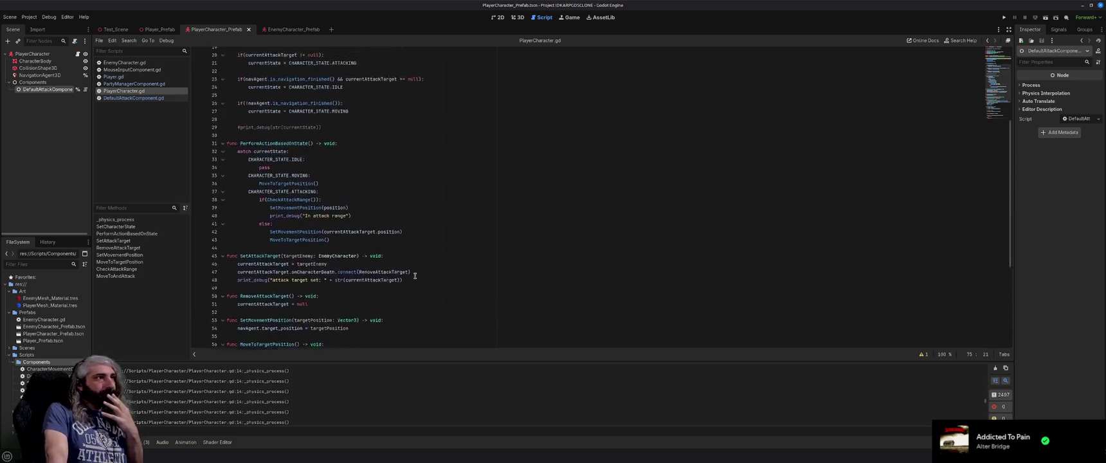
scroll(415, 276, up, 3)
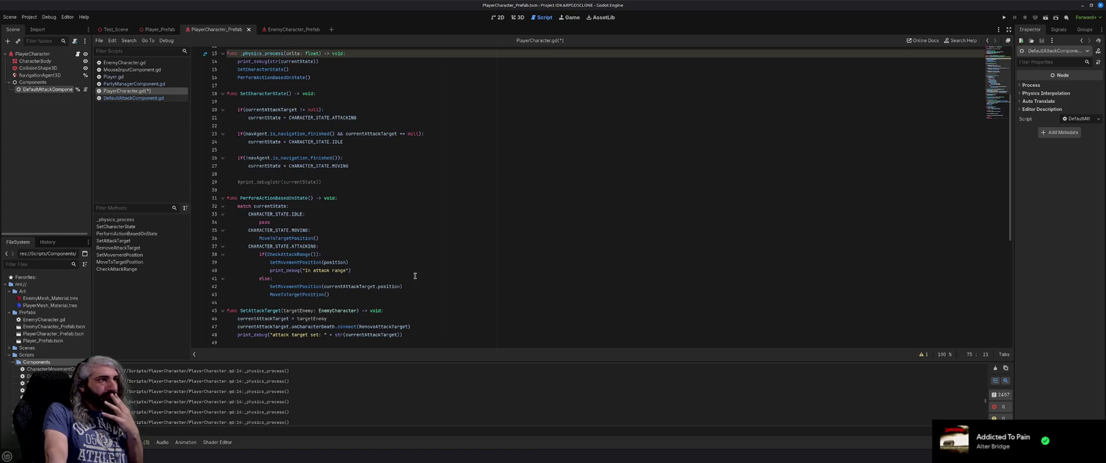
scroll(415, 275, down, 2)
scroll(415, 276, down, 1)
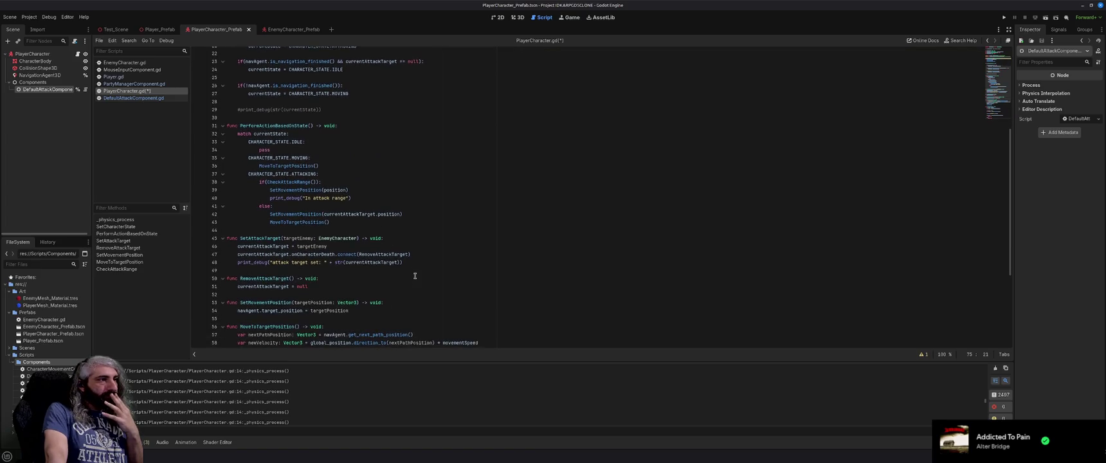
click(197, 262)
Step: Run the game, target an enemy to halt at the line 48 breakpoint, and inspect currentAttackTarget
key(F5)
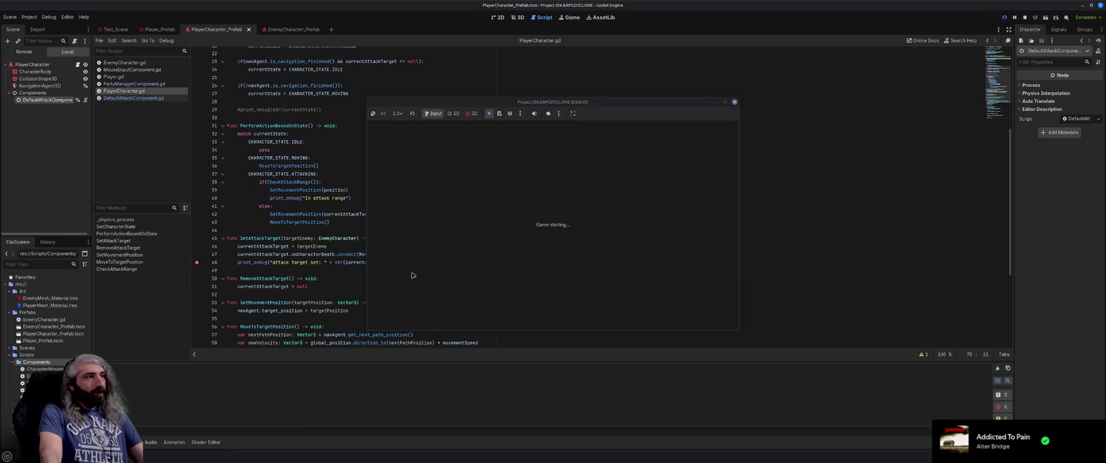
click(725, 228)
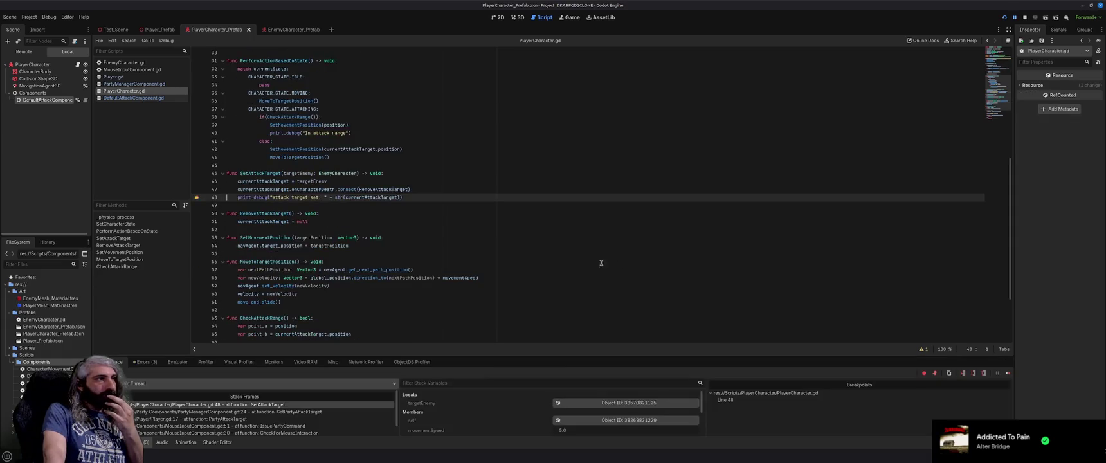
mouse_move(268, 181)
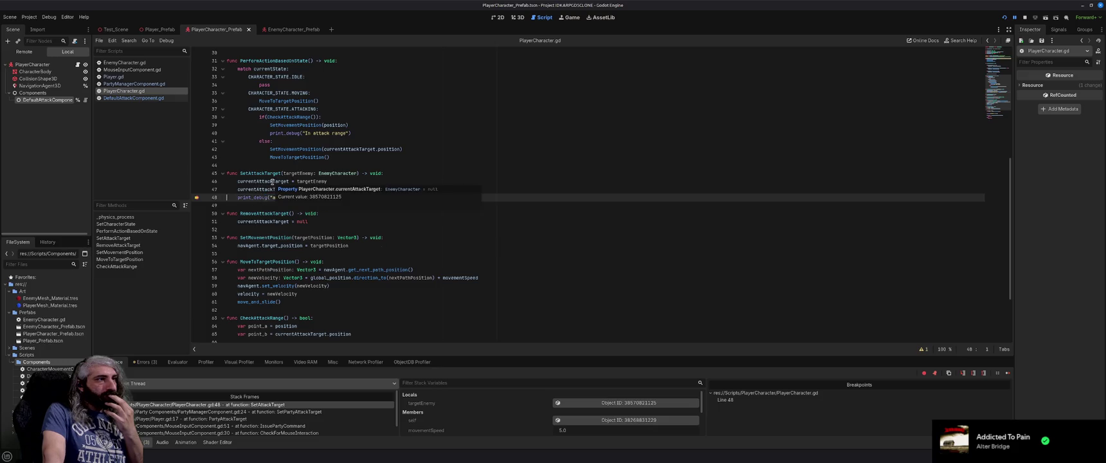
mouse_move(297, 174)
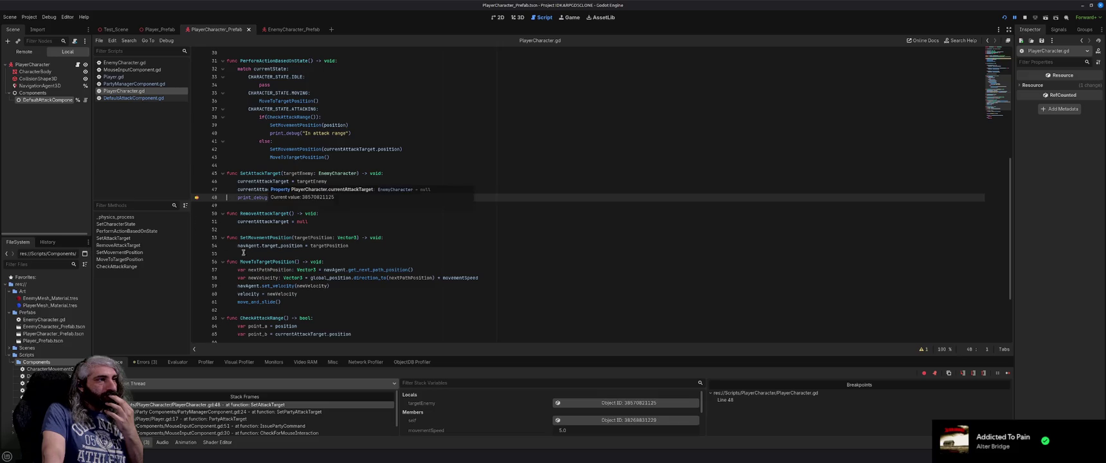
scroll(386, 265, up, 5)
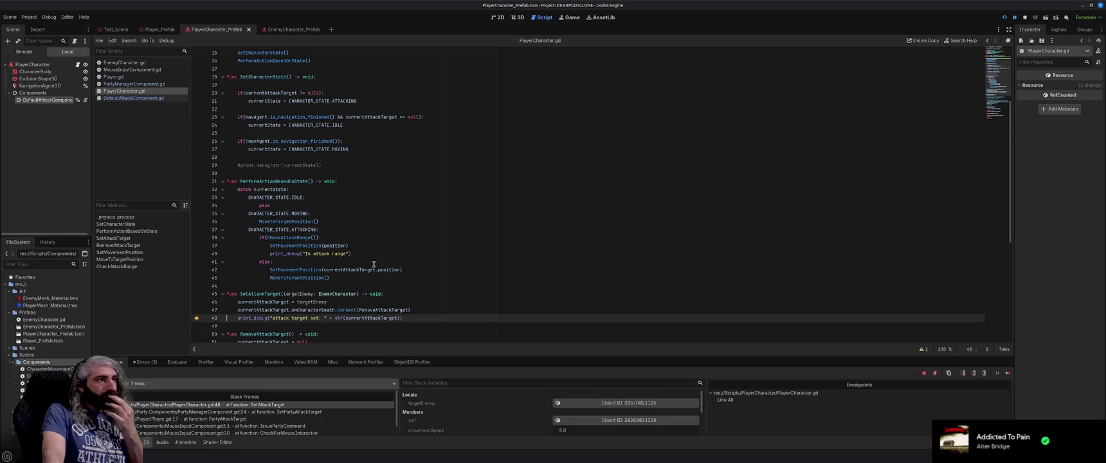
Step: Add breakpoints on lines 38, 39, 40, 41, 42 and 43 of the attacking-state branch
click(197, 237)
click(196, 248)
click(197, 254)
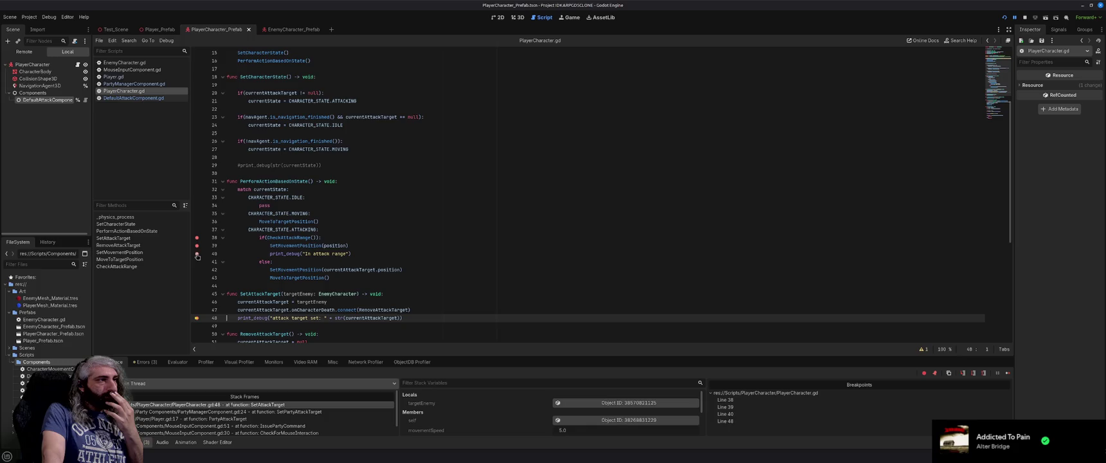
click(197, 262)
click(197, 269)
click(197, 278)
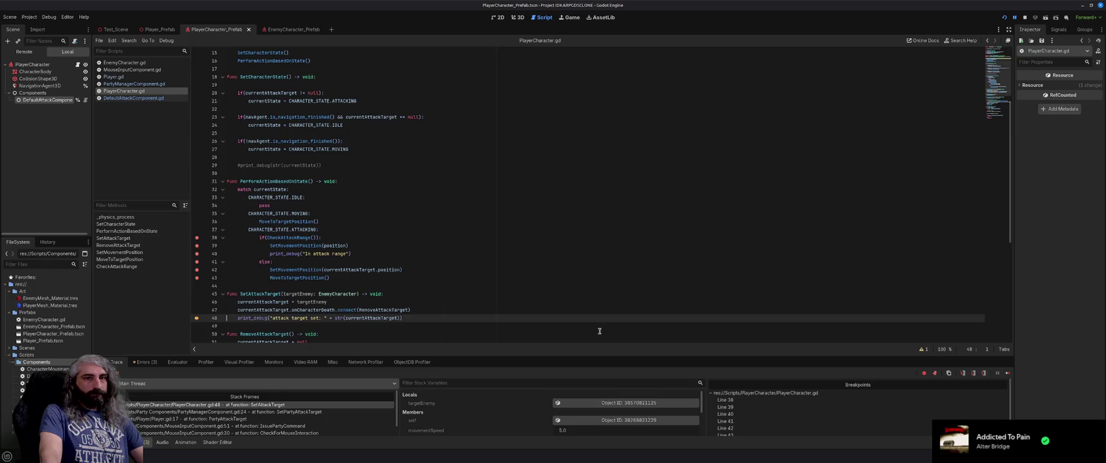
Step: Continue to the next breakpoint, then step over to line 42 in the out-of-range branch
click(1008, 373)
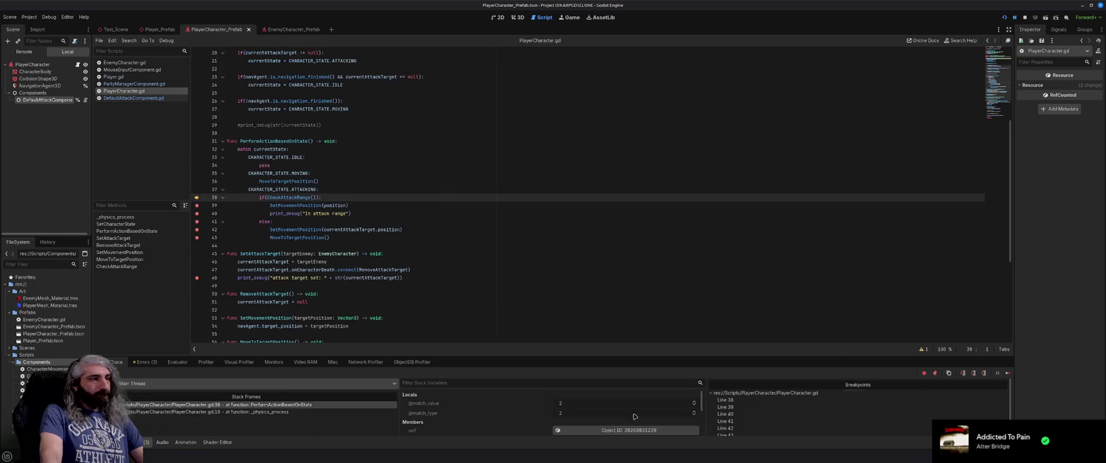
mouse_move(296, 199)
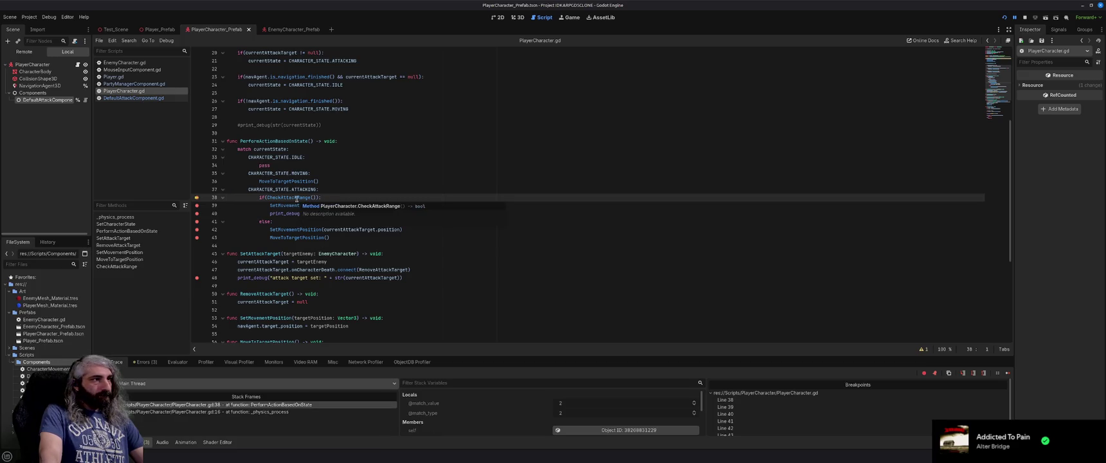
key(F12)
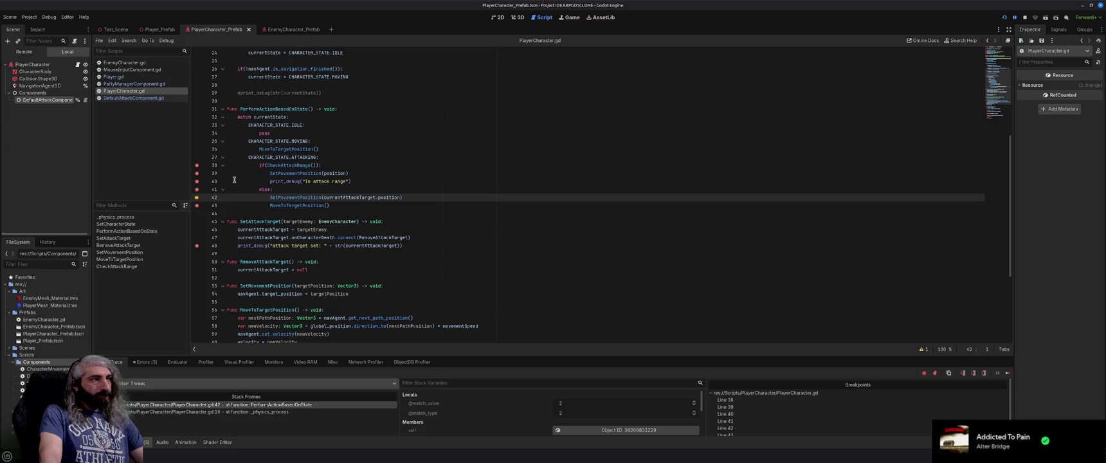
Step: Inspect currentAttackTarget and currentState in the paused debugger, then step to line 43
mouse_move(351, 198)
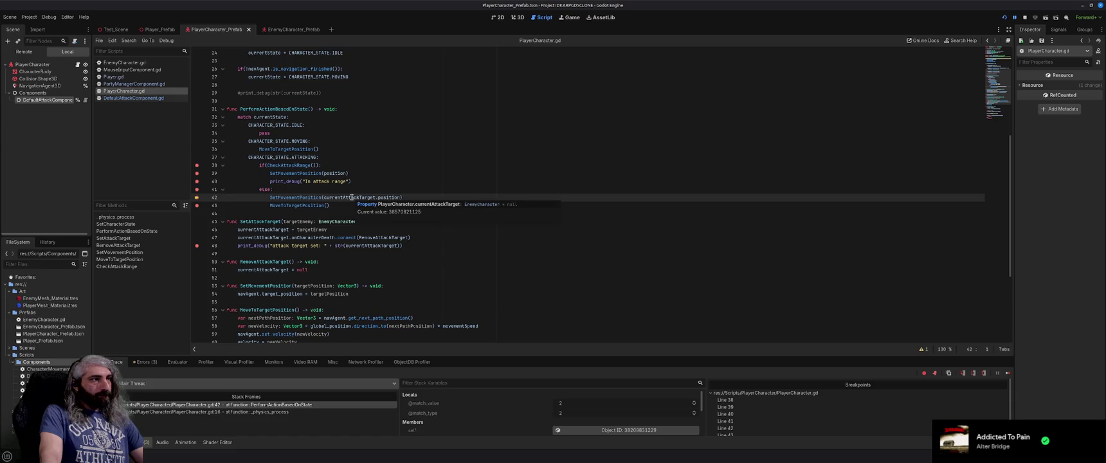
mouse_move(388, 199)
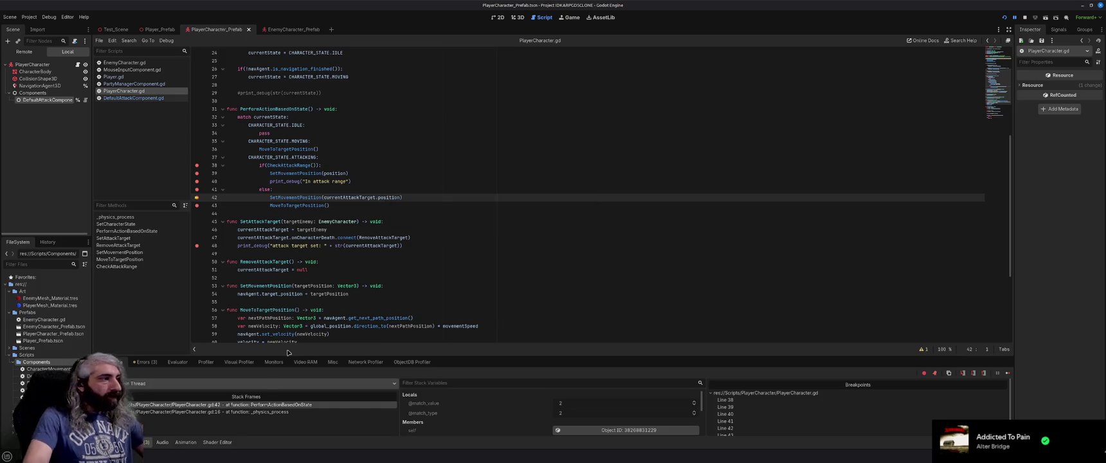
click(178, 362)
click(122, 362)
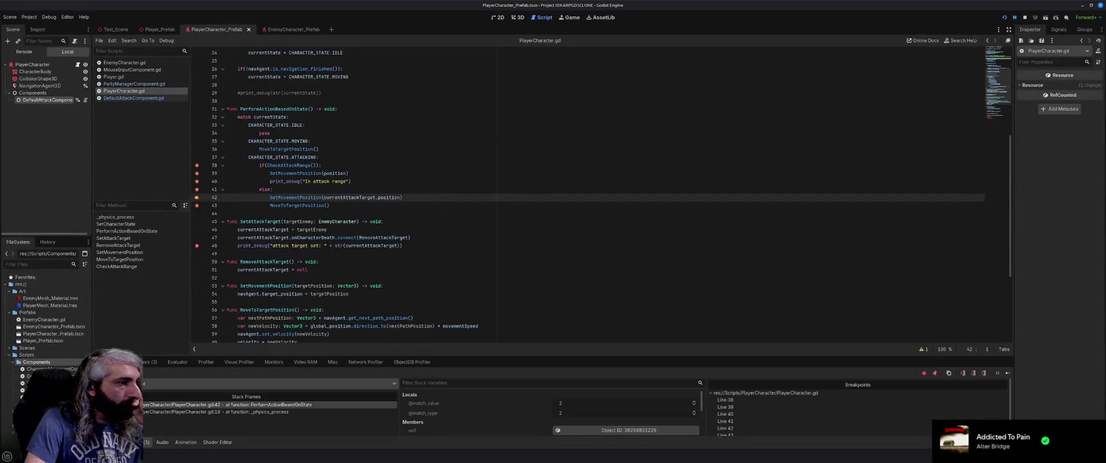
scroll(493, 409, down, 2)
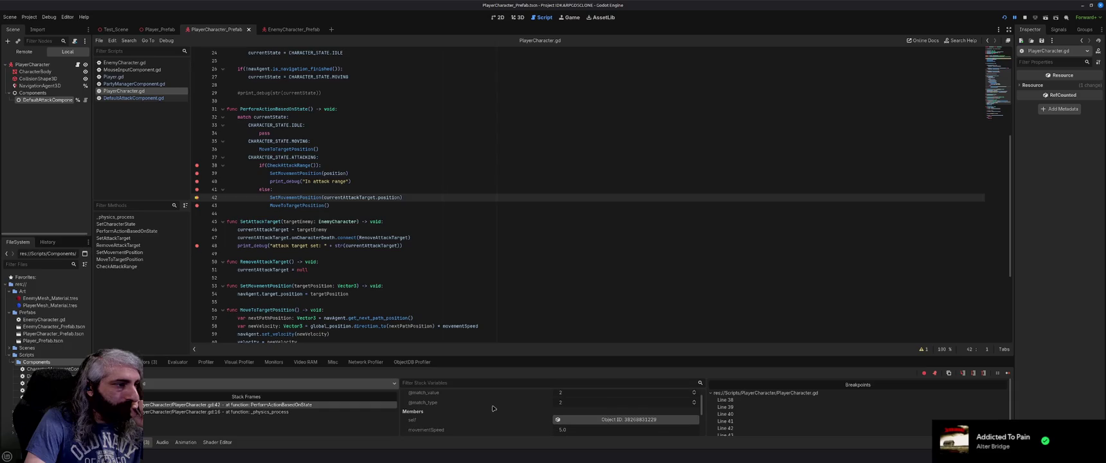
scroll(494, 408, down, 2)
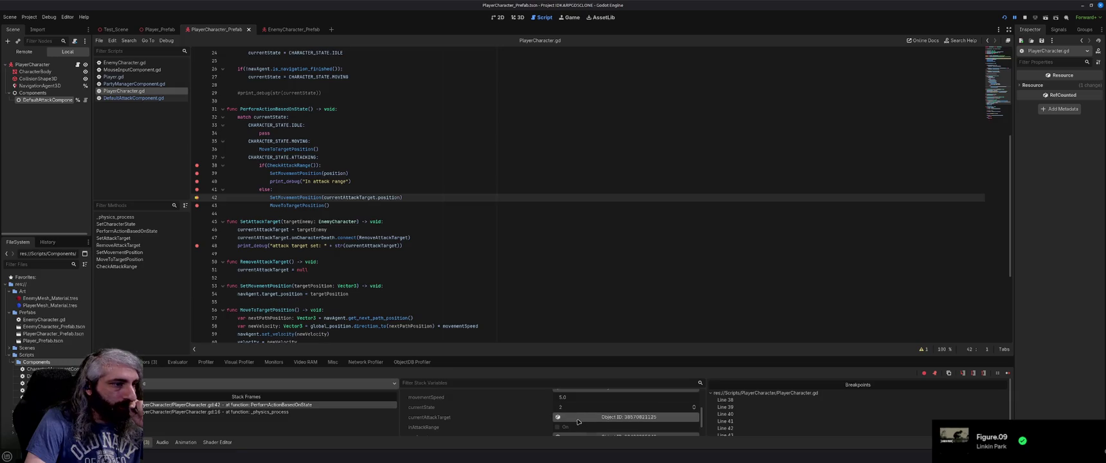
scroll(487, 414, down, 1)
scroll(487, 414, down, 1)
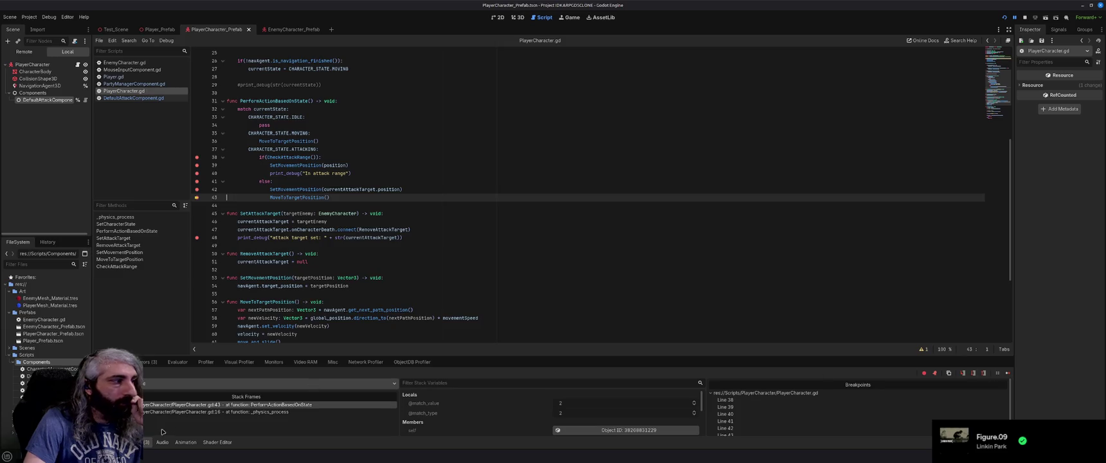
Step: Skip all breakpoints and resume the game to watch the player move
key(alt+Tab)
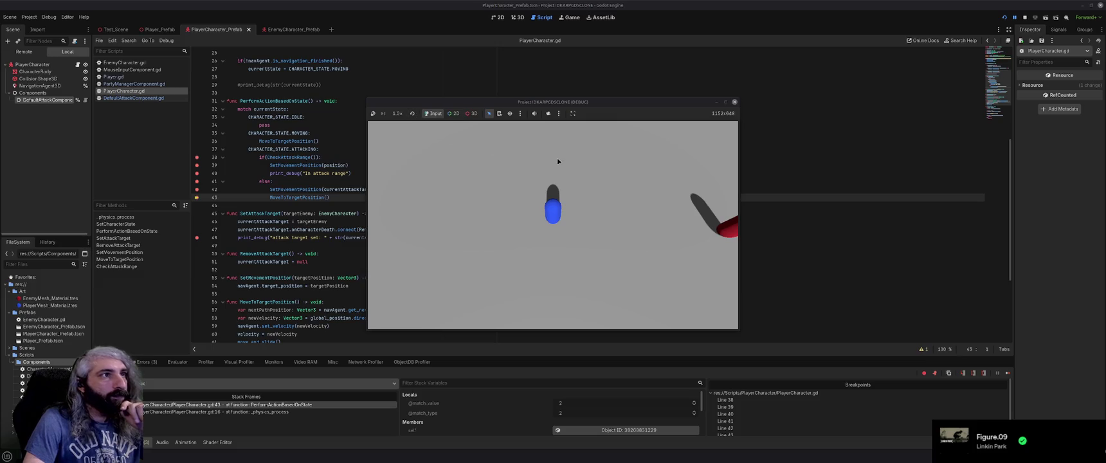
click(925, 374)
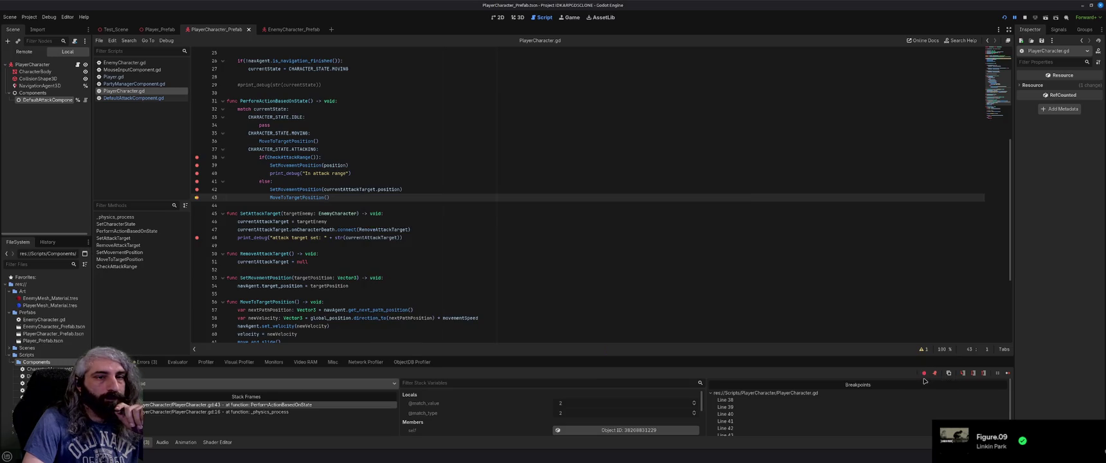
click(1007, 373)
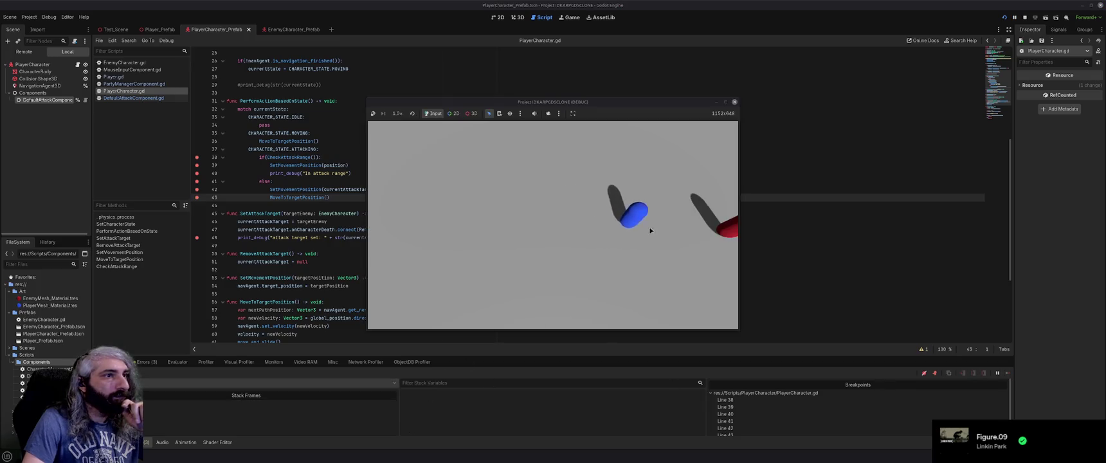
Step: Check the Errors and Output logs, then close the running game window
click(153, 363)
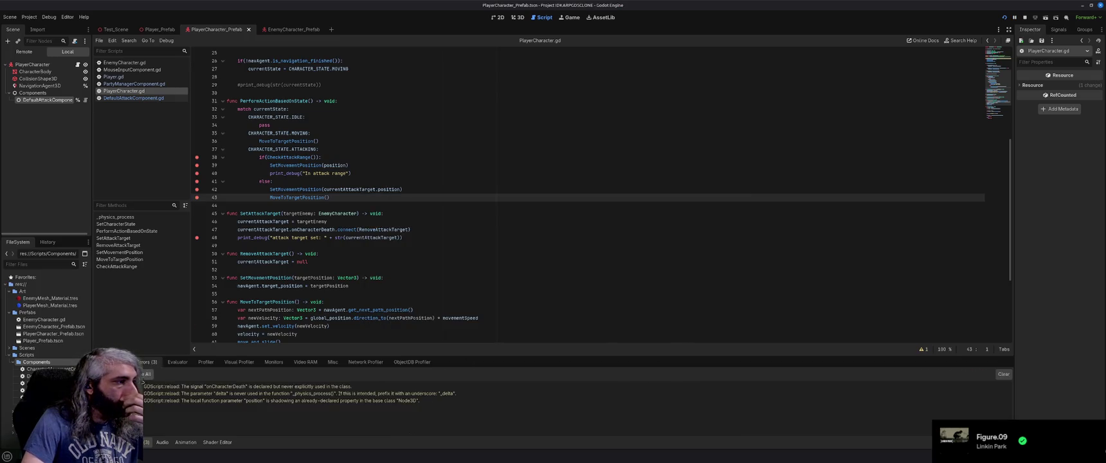
click(128, 442)
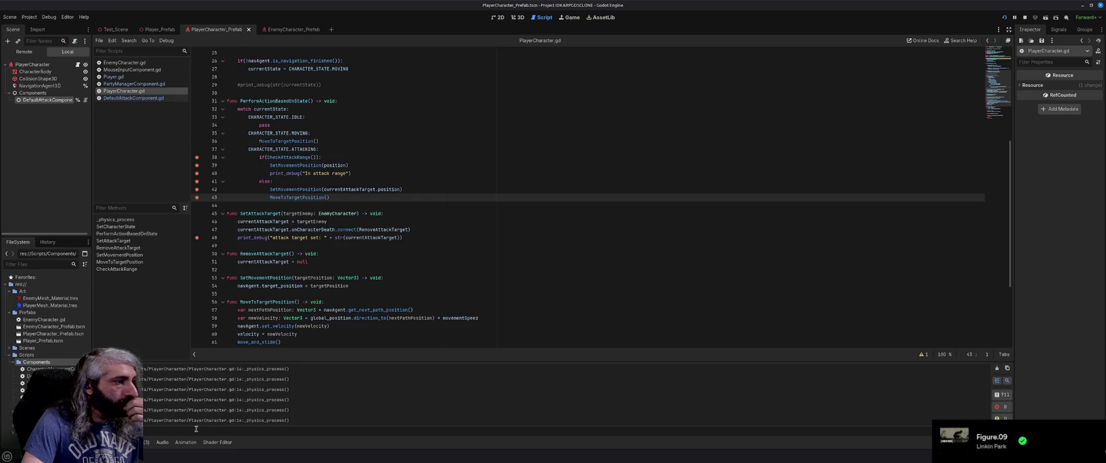
click(152, 435)
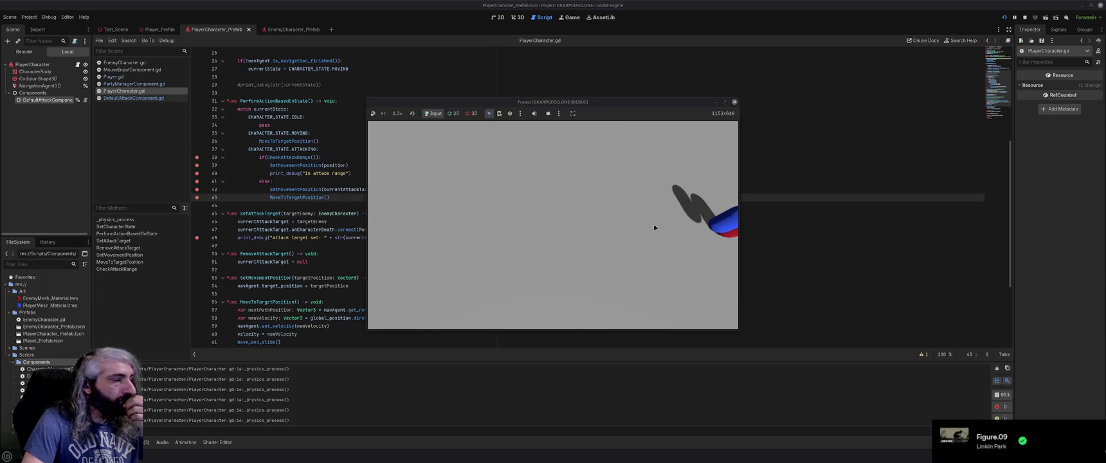
click(734, 101)
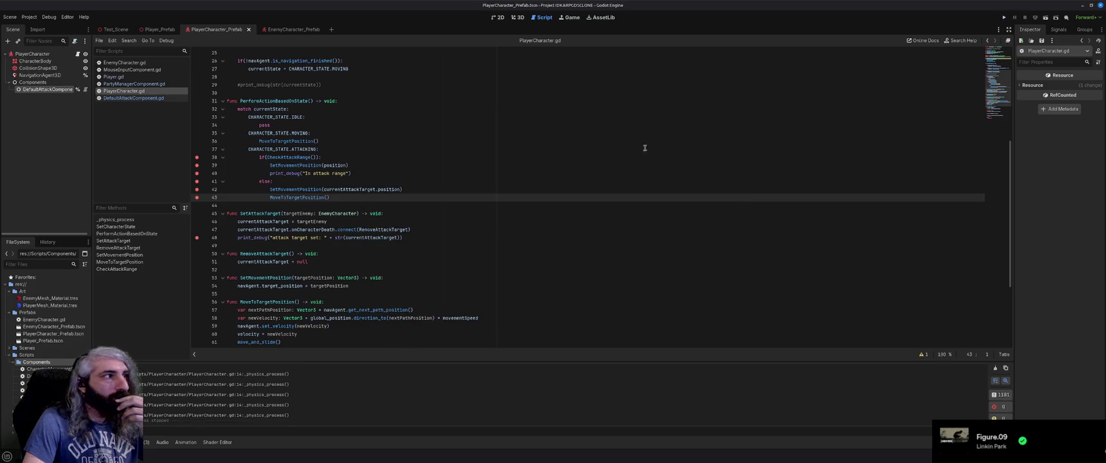
click(436, 206)
Step: Remove the breakpoints on lines 48, 43 and 38–41 of PlayerCharacter.gd
scroll(437, 206, up, 2)
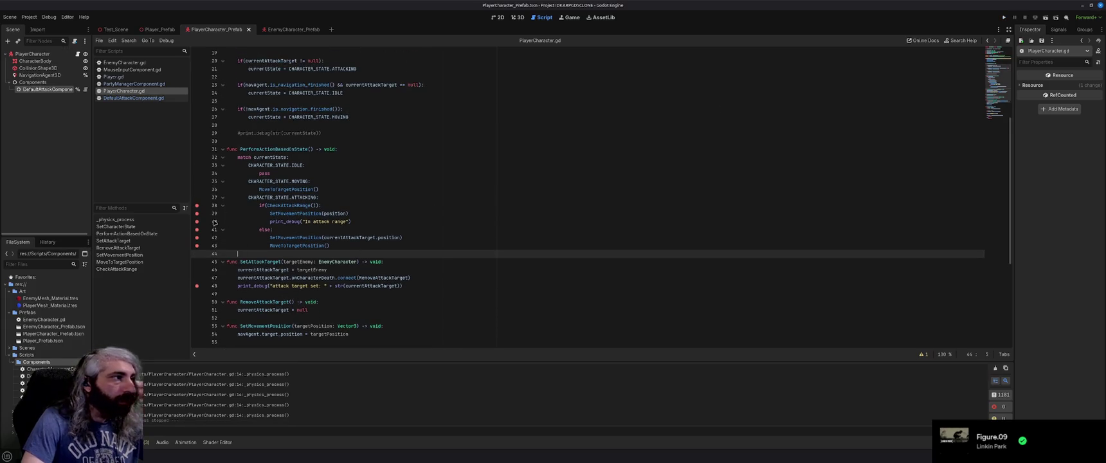
click(197, 286)
click(197, 245)
click(197, 229)
click(197, 221)
click(196, 213)
click(196, 205)
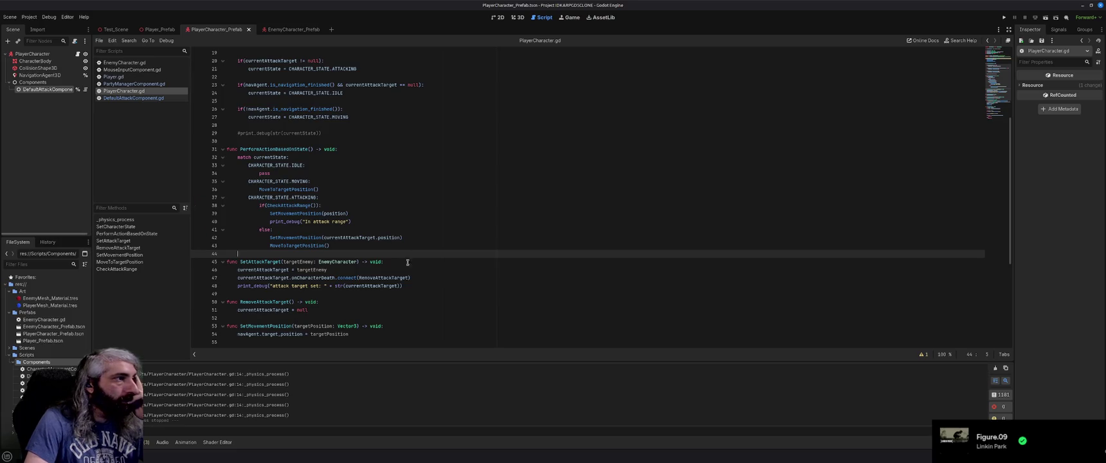
scroll(407, 254, up, 6)
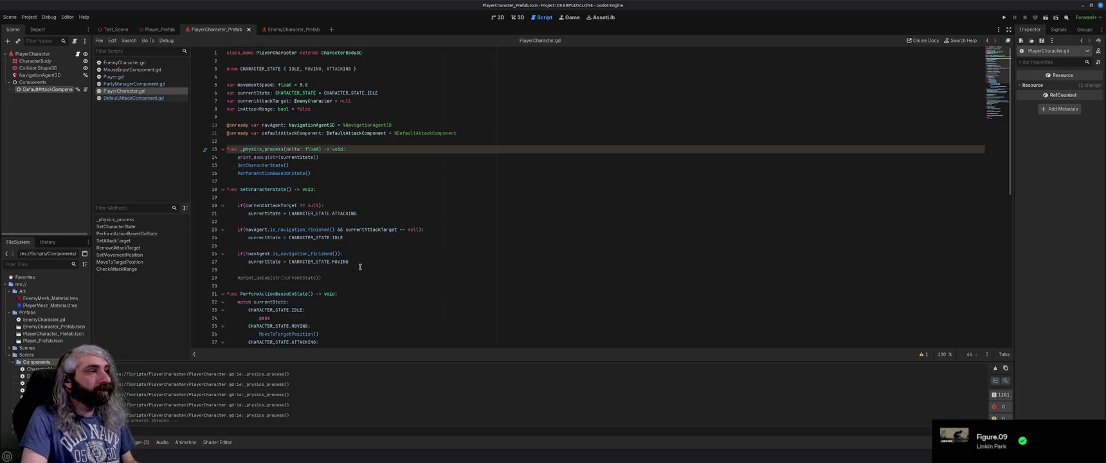
drag(357, 262, 315, 262)
Step: Comment out lines 26–27 with Ctrl+K, then uncomment them again
shift+click(237, 254)
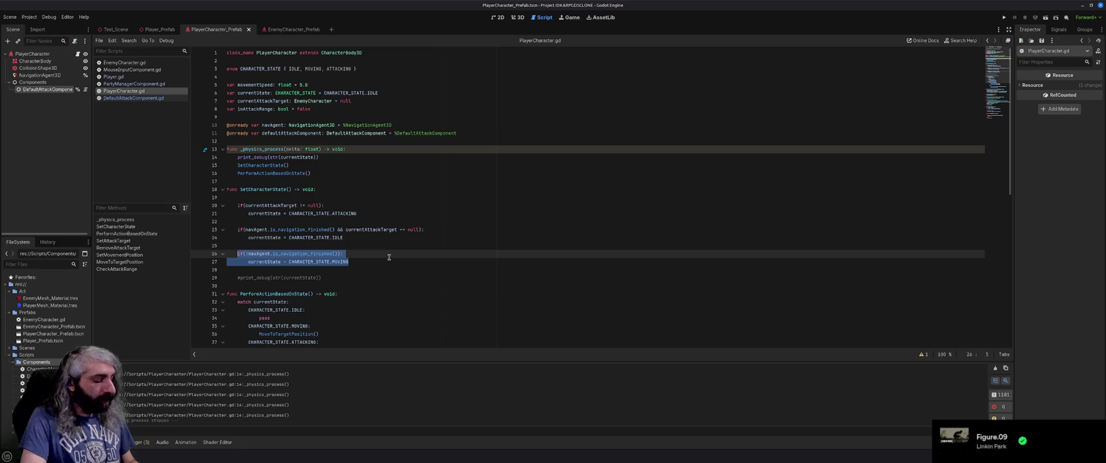
key(ctrl+k)
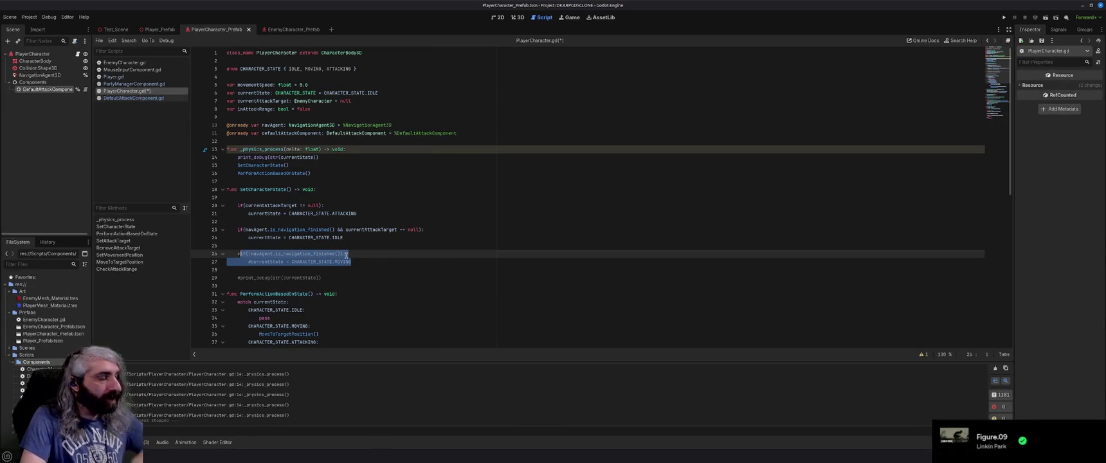
key(ctrl+k)
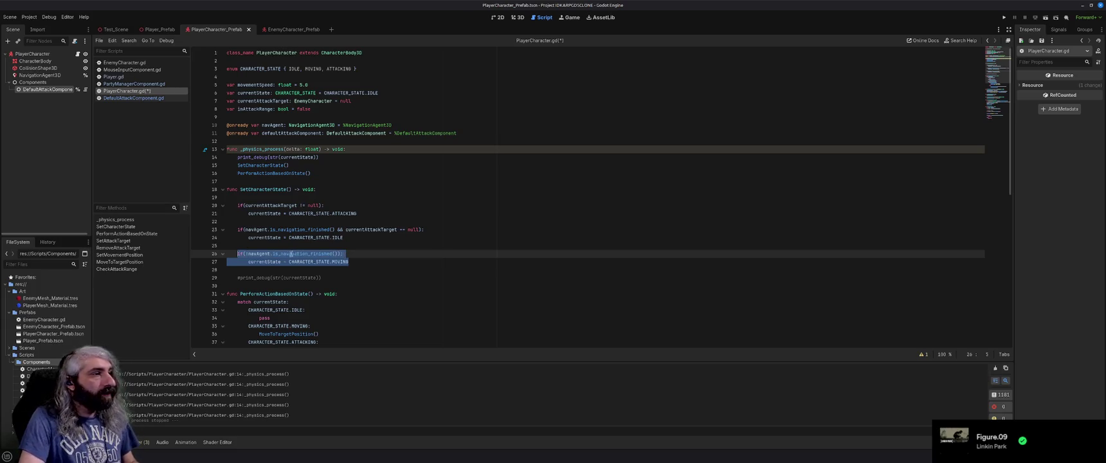
mouse_move(329, 254)
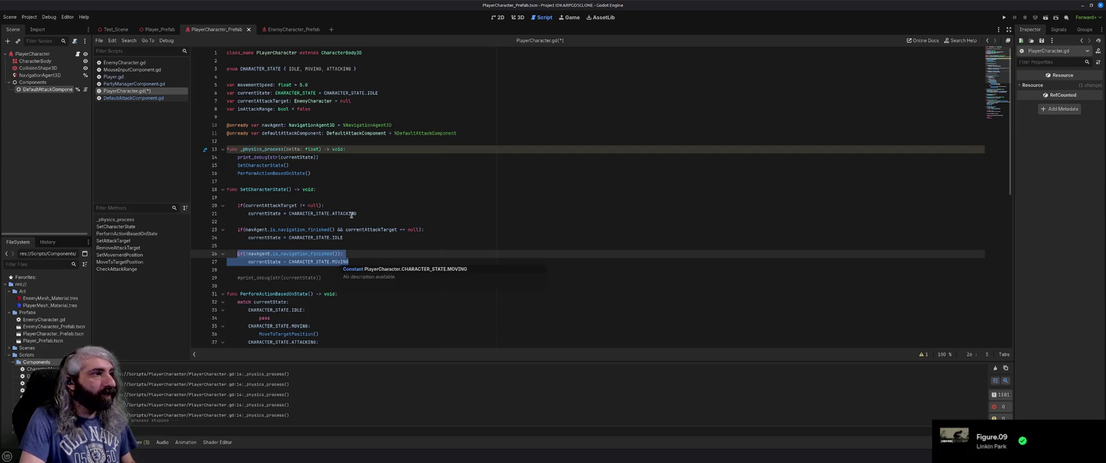
click(384, 264)
scroll(369, 276, down, 3)
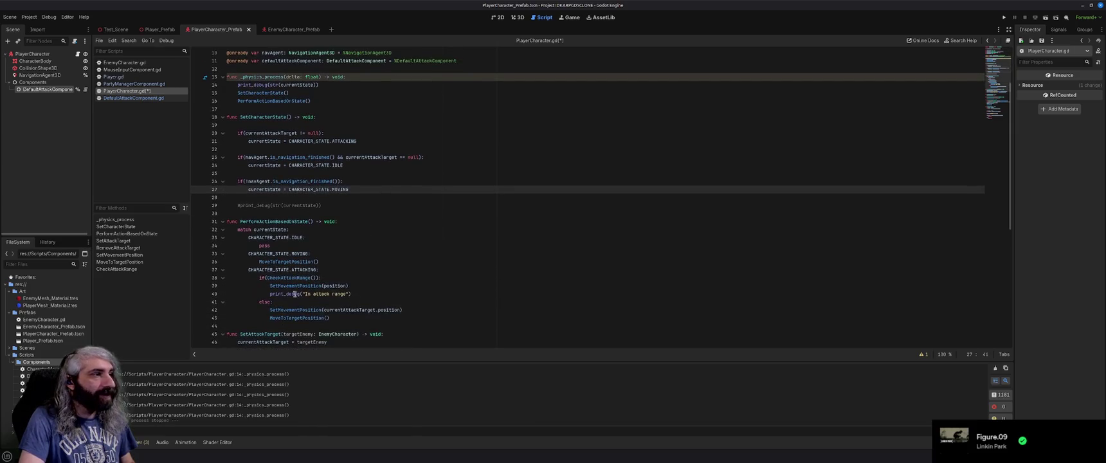
scroll(388, 226, up, 3)
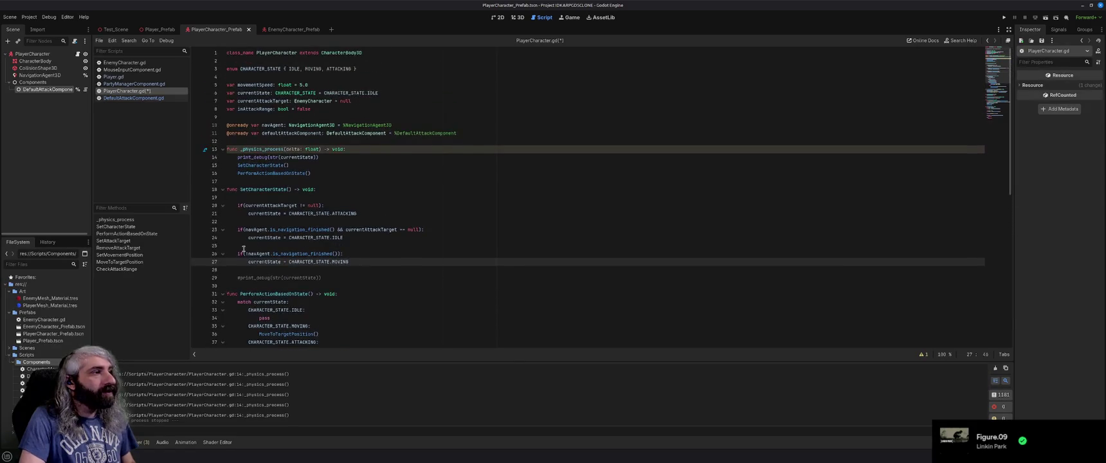
Step: Add '&& currentAttackTarget == null' to line 26's MOVING check and save
click(336, 255)
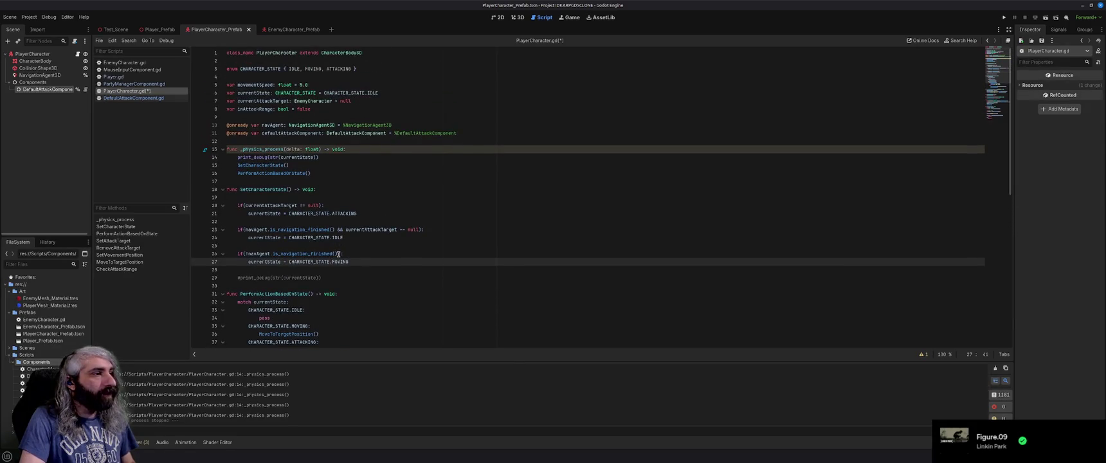
text(&& cu)
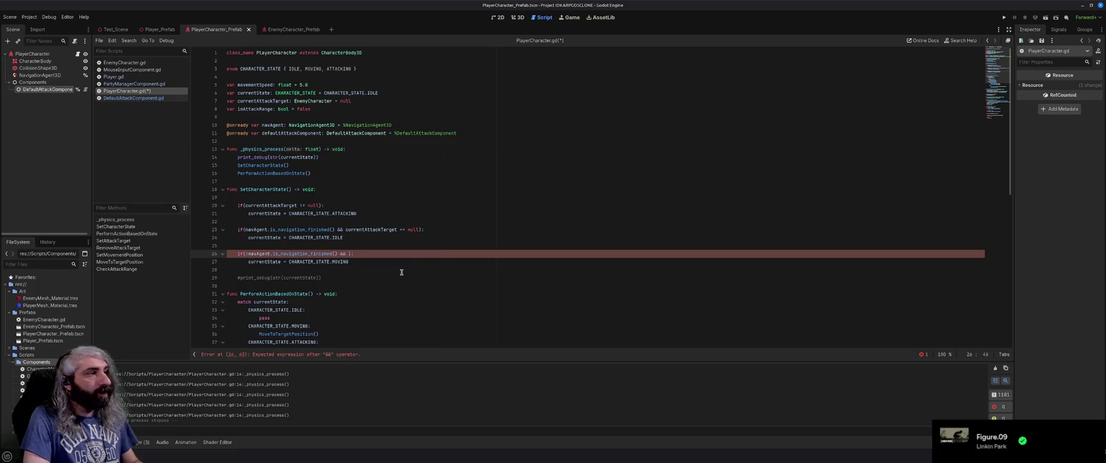
text(rrentAttackTarget)
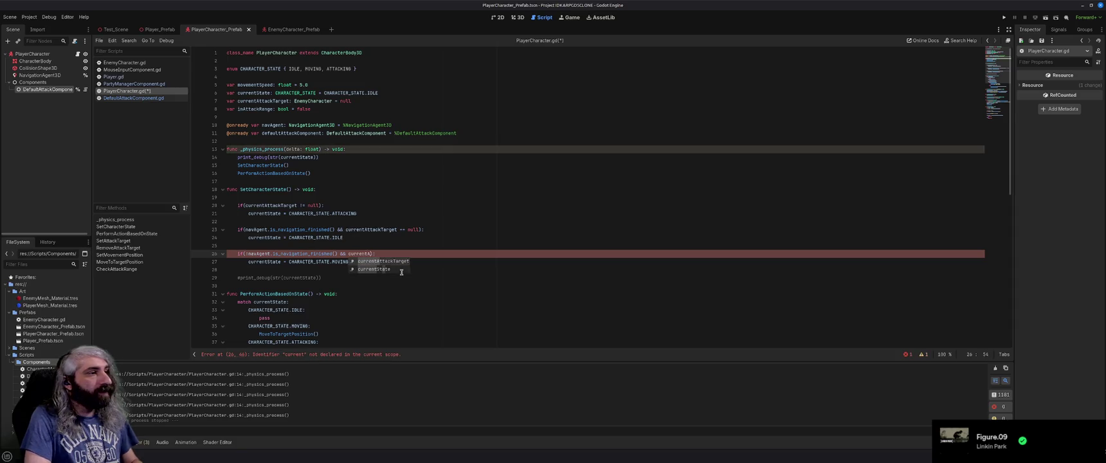
text( == null)
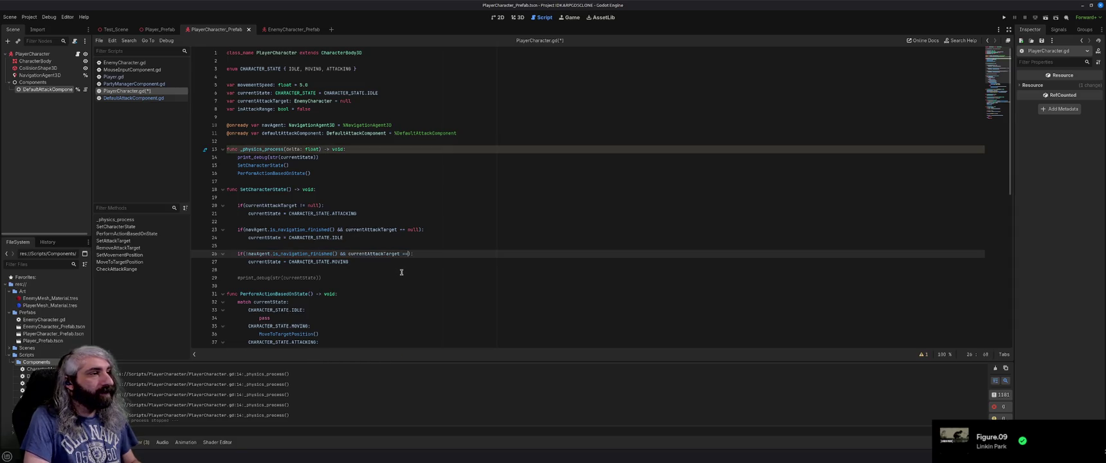
key(ctrl+s)
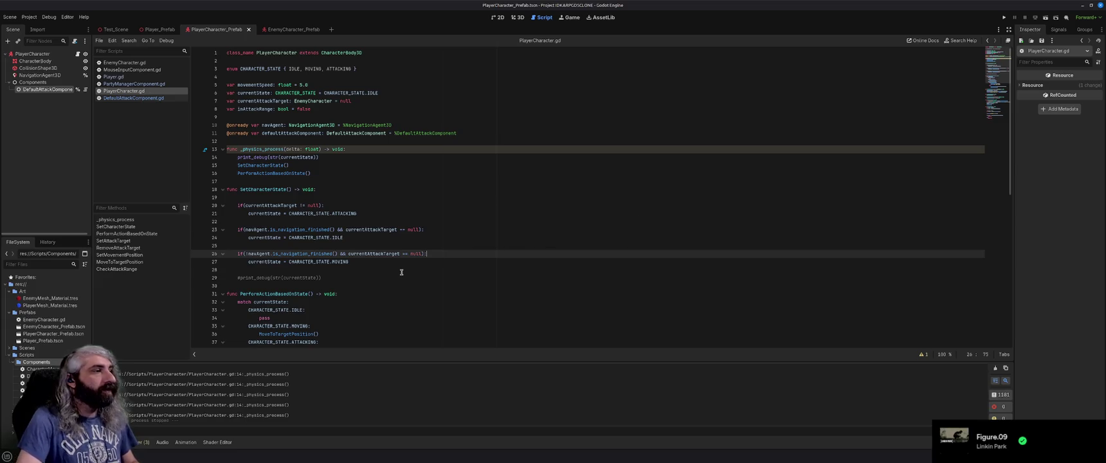
scroll(401, 272, down, 3)
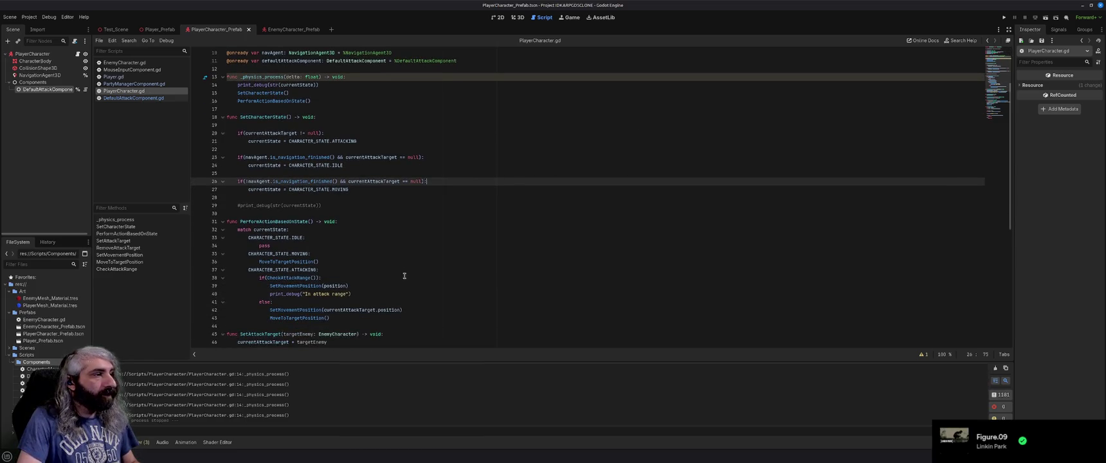
scroll(404, 277, up, 3)
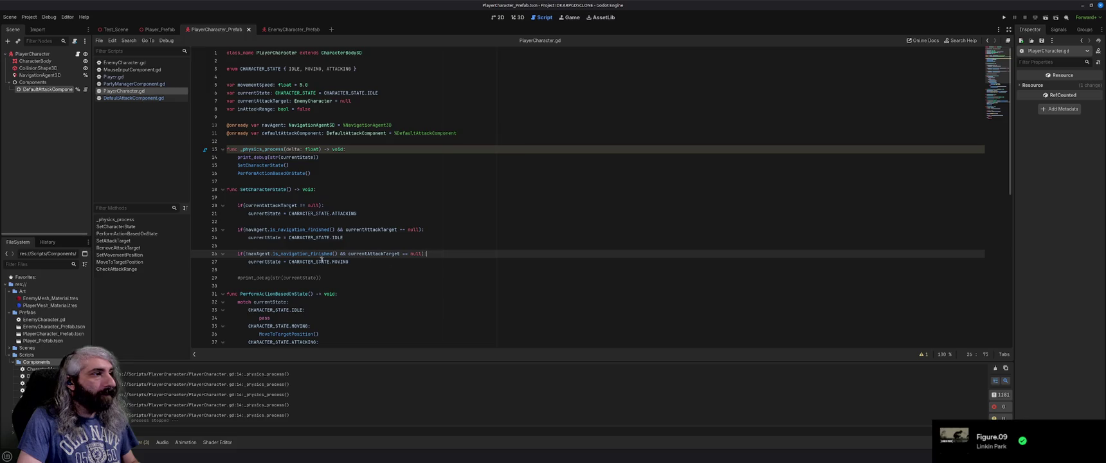
Step: Run the game, send the player capsule toward the enemy, then stop it
click(335, 205)
key(F5)
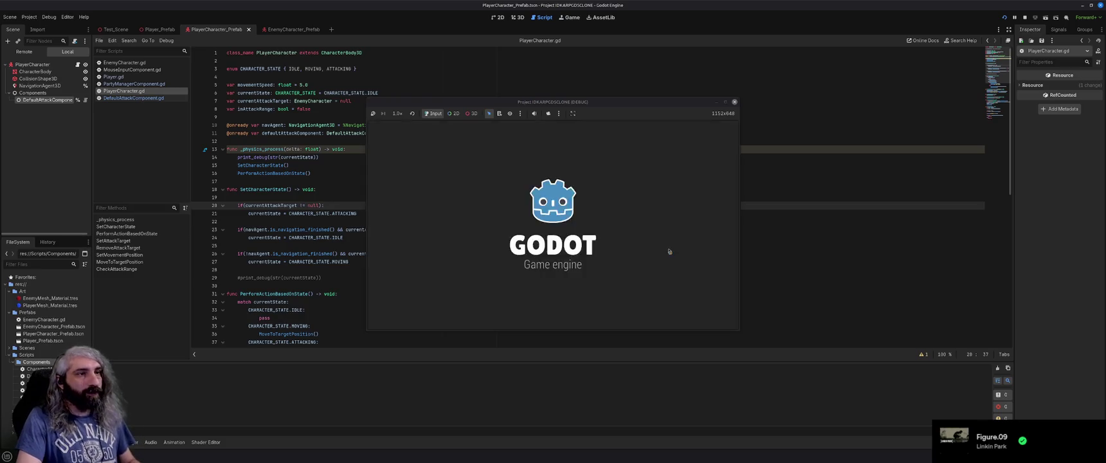
click(707, 266)
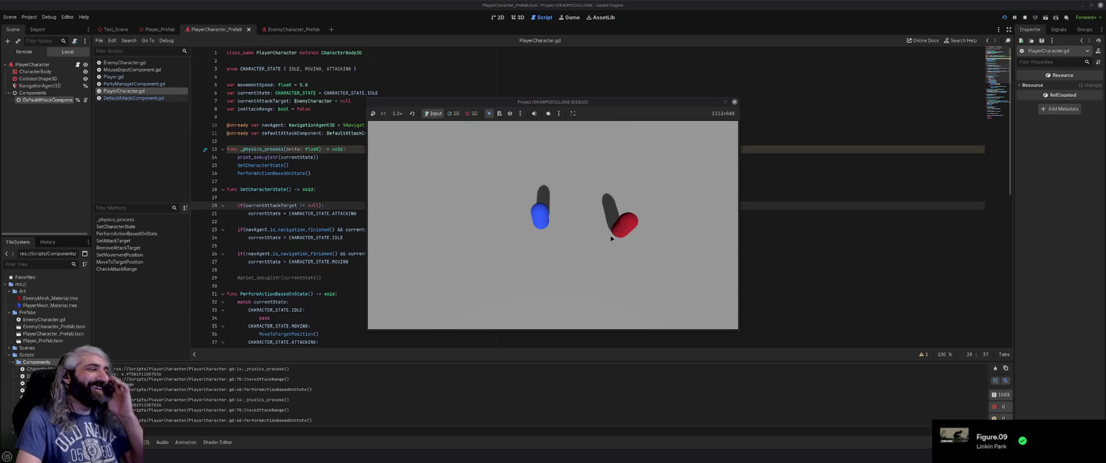
click(734, 101)
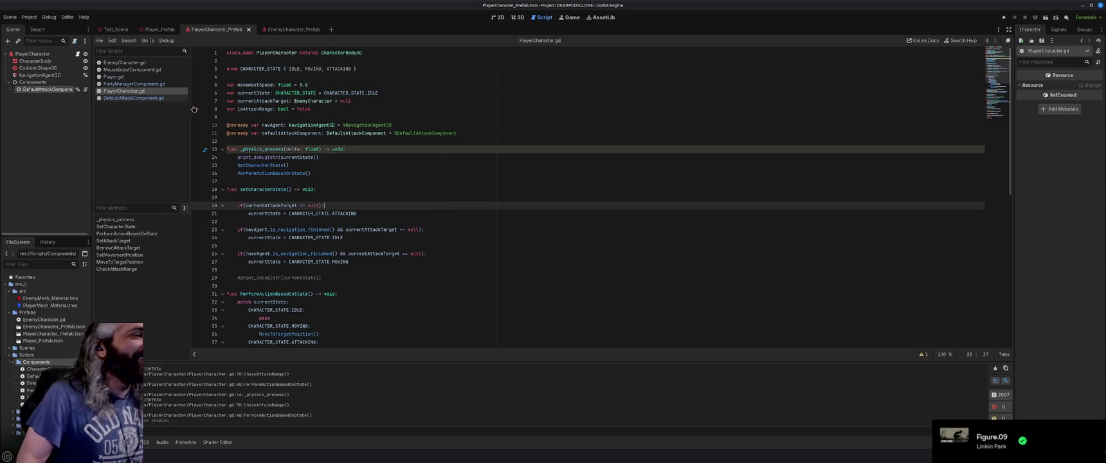
mouse_move(397, 254)
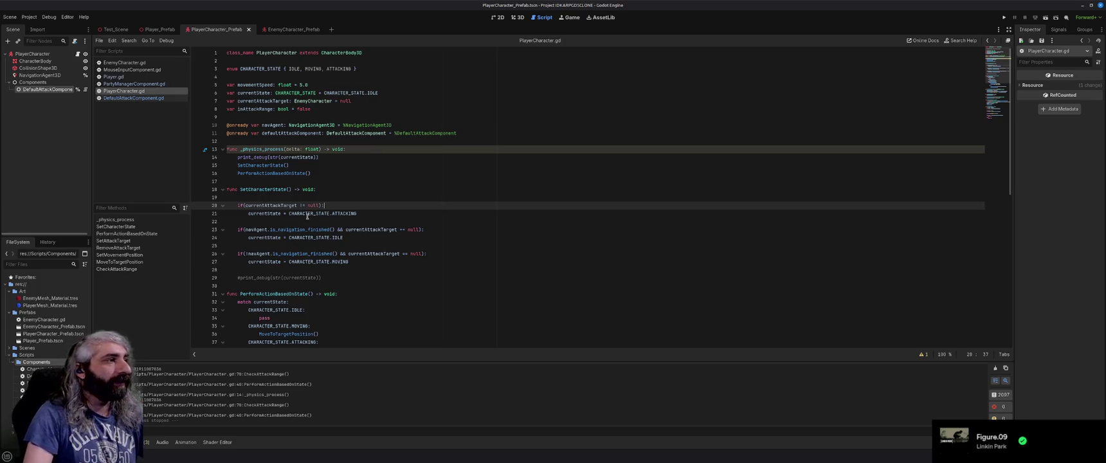
Step: Add a comment above the first check describing the assigned-target case
click(340, 278)
key(shift+Home)
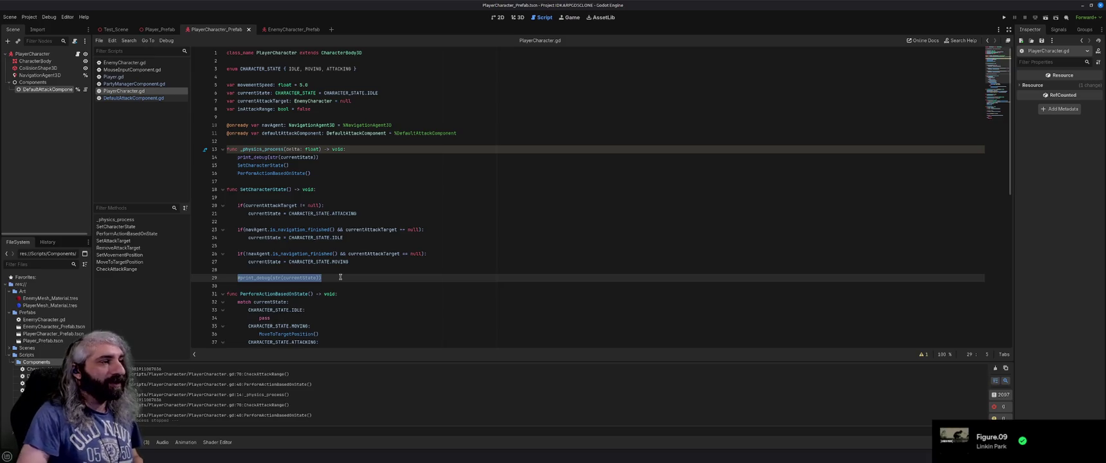
click(345, 273)
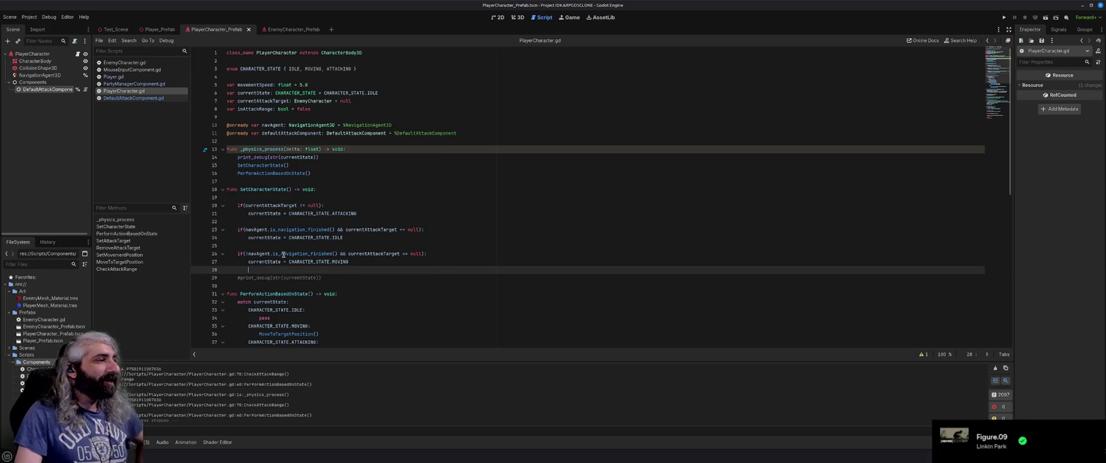
click(292, 200)
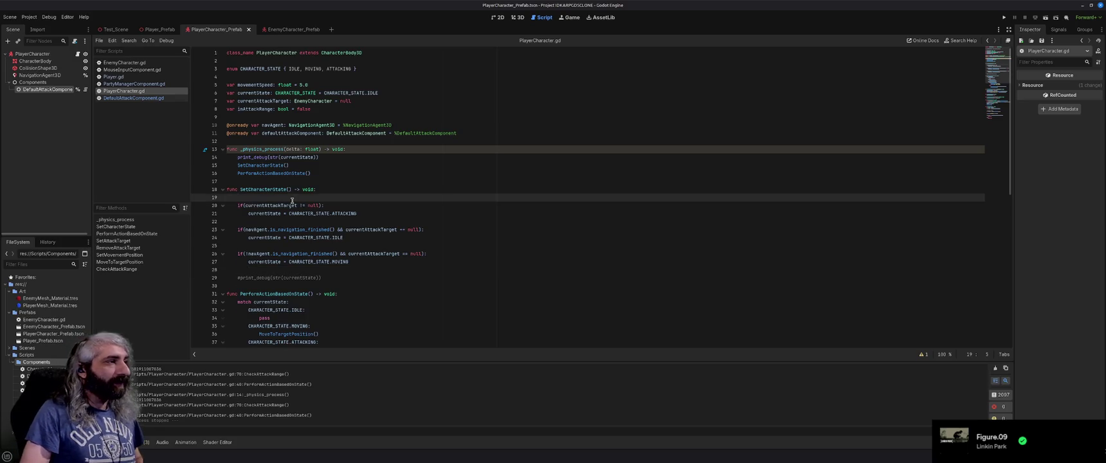
key(Return)
text(#)
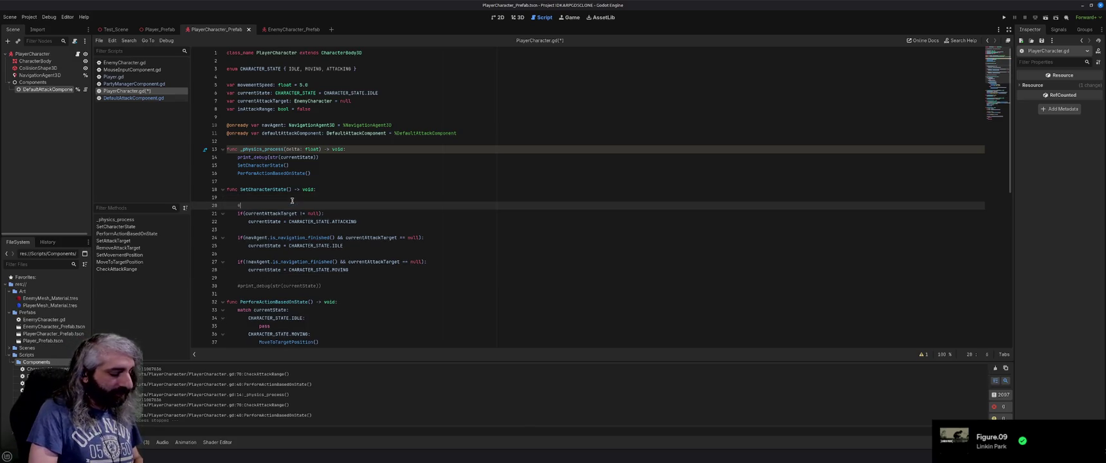
text( Ifere is)
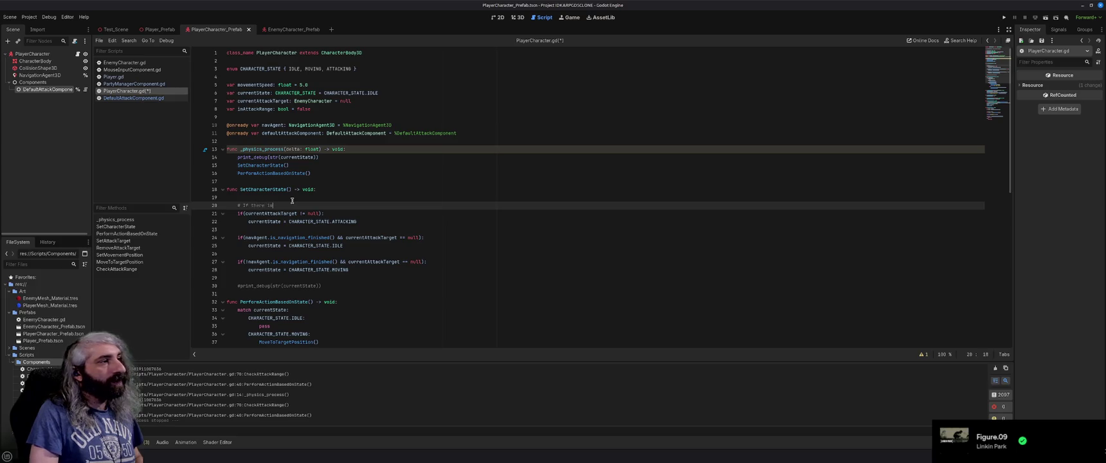
text(n assigned target,)
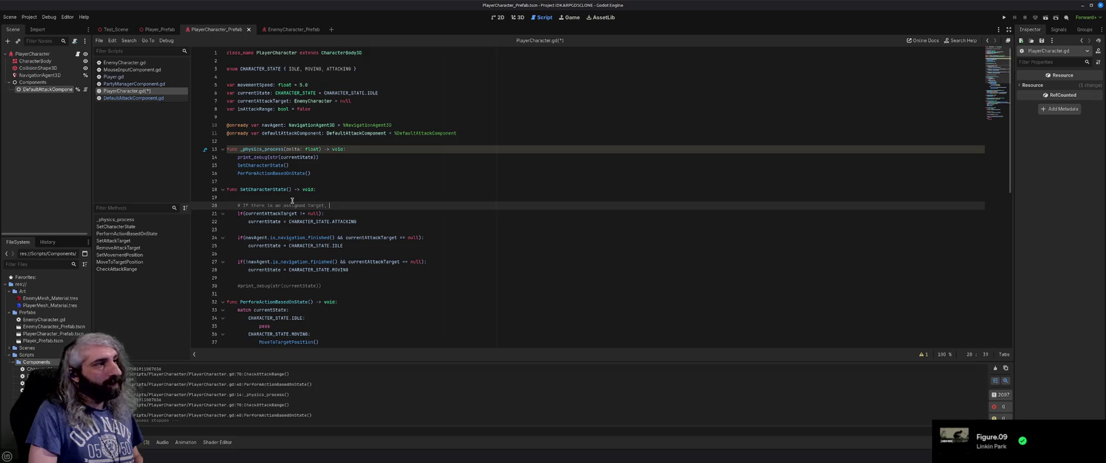
text( contin)
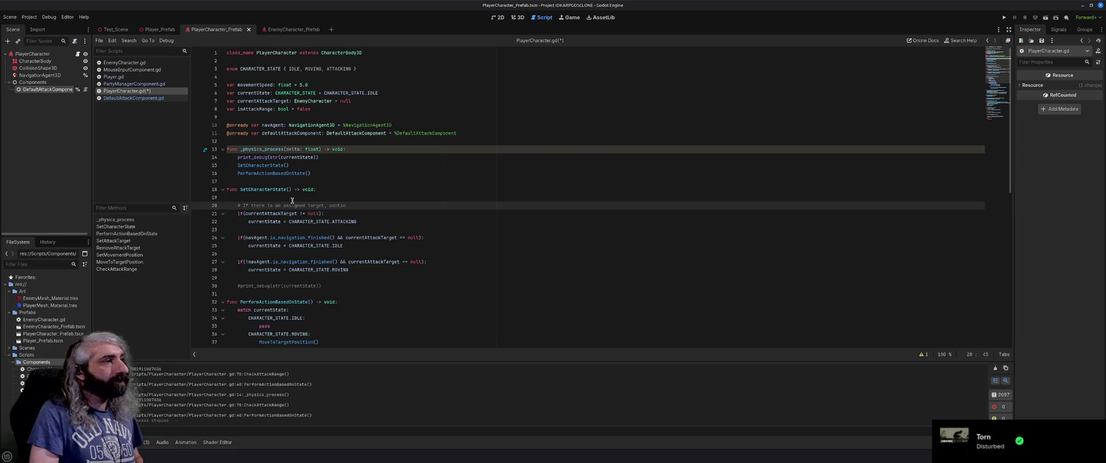
text(uee th)
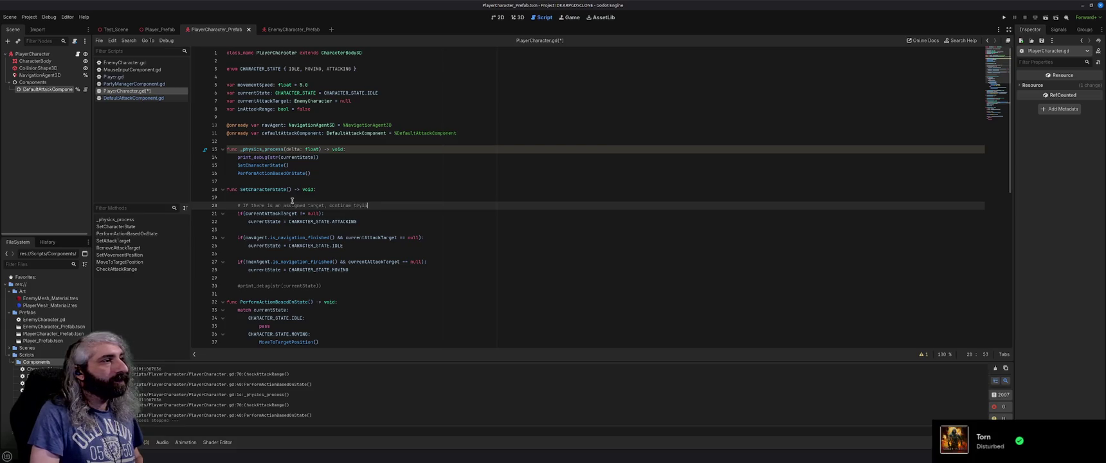
text(ck the)
text(at target)
Step: Comment the target-with-complete-movement and no-target-unfinished-movement checks, then save
click(368, 226)
text(#)
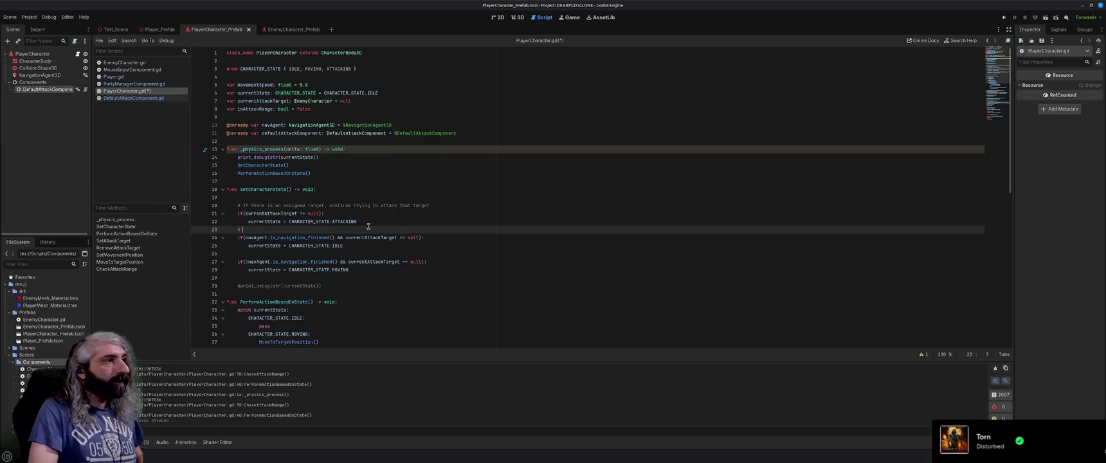
text(If there i)
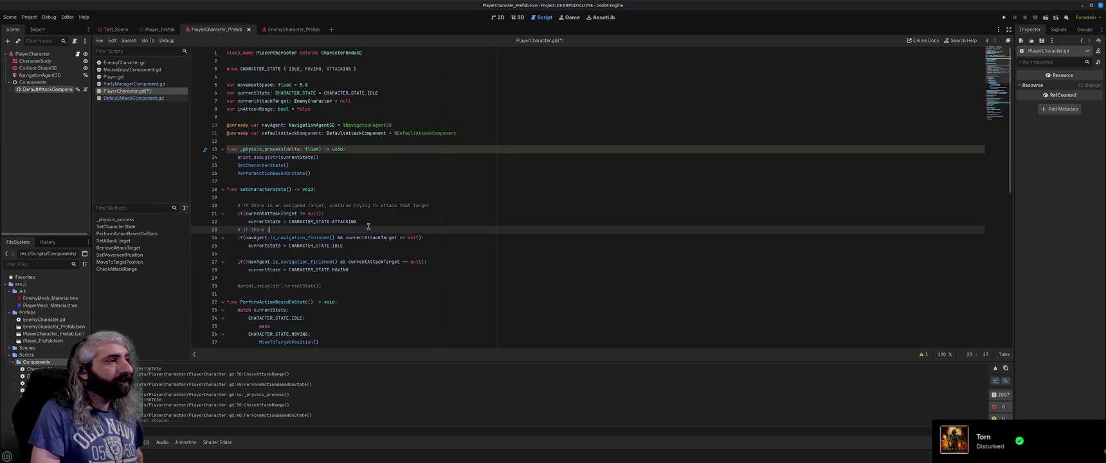
text(s no target )
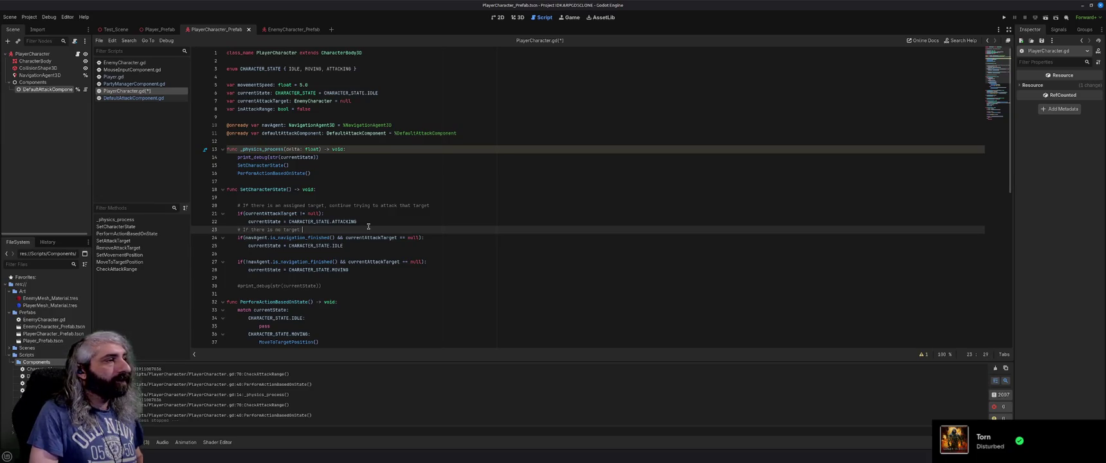
text(and )
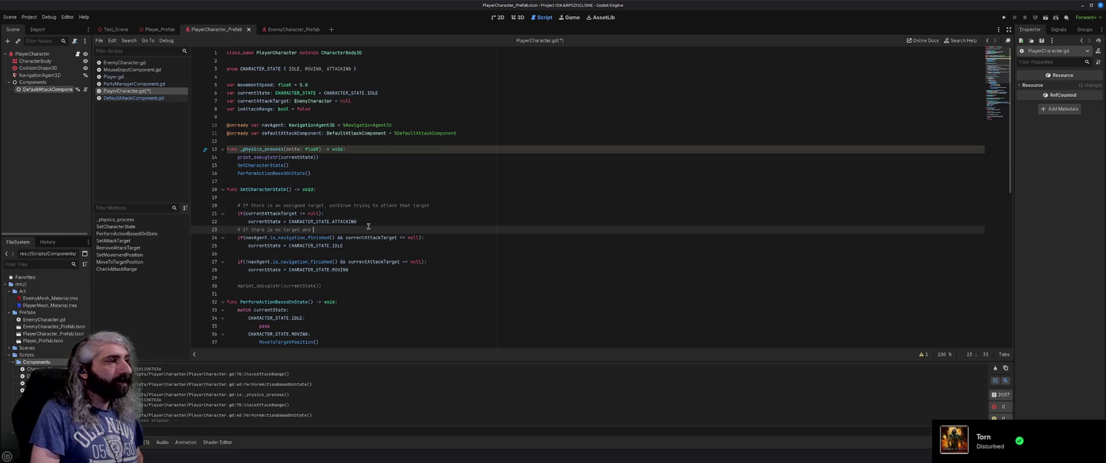
text(movement is completed)
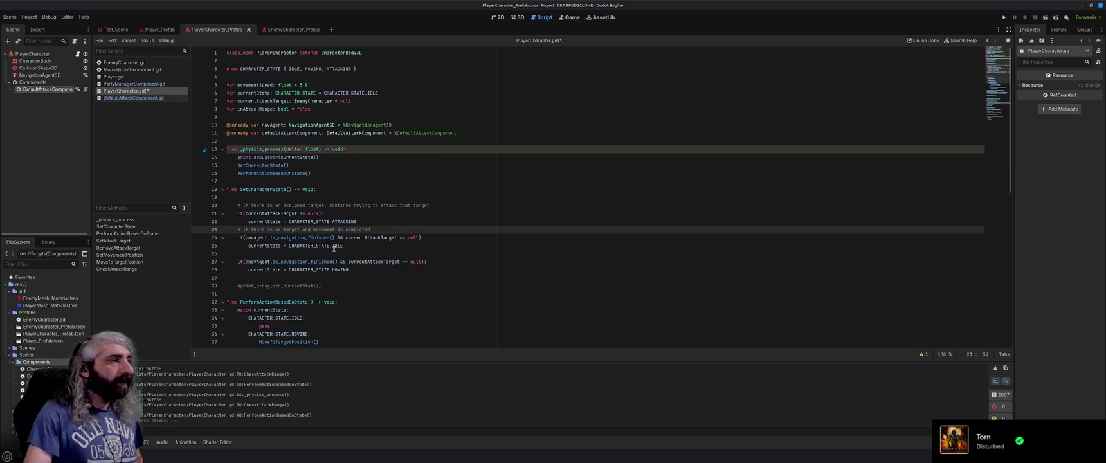
click(329, 254)
text(#)
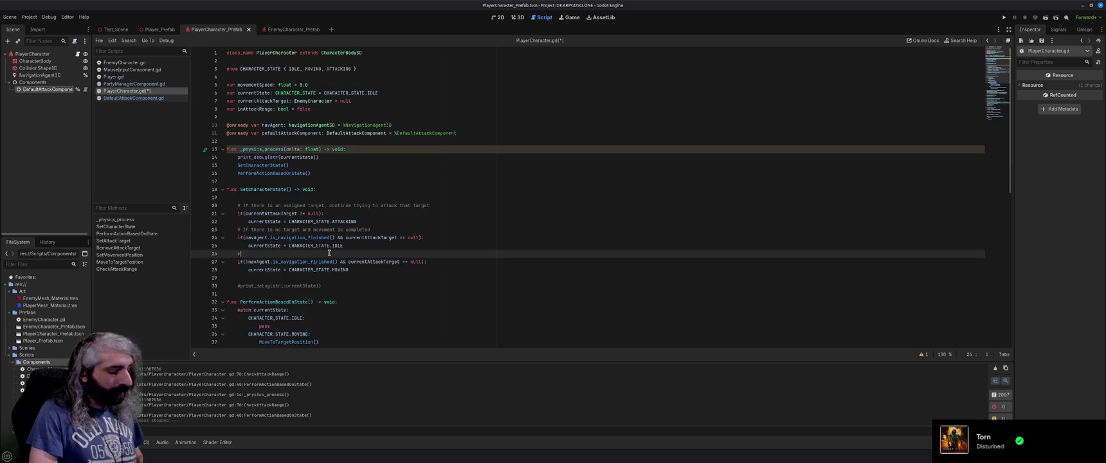
text( Is th)
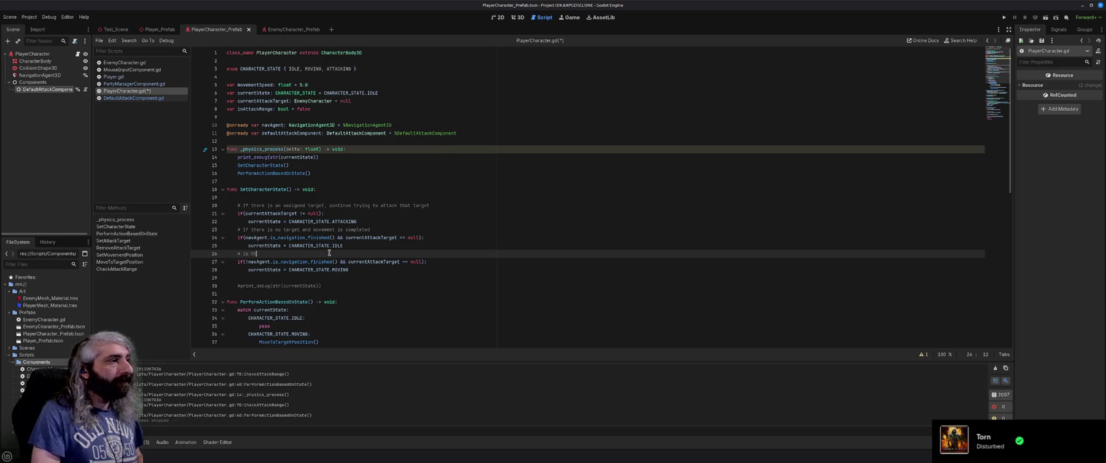
text(ere is no target )
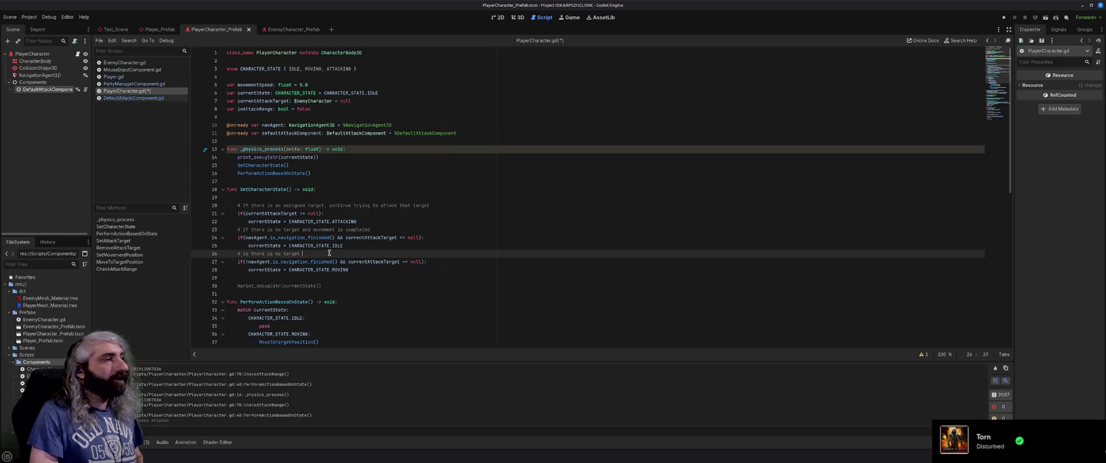
text(and movement has no)
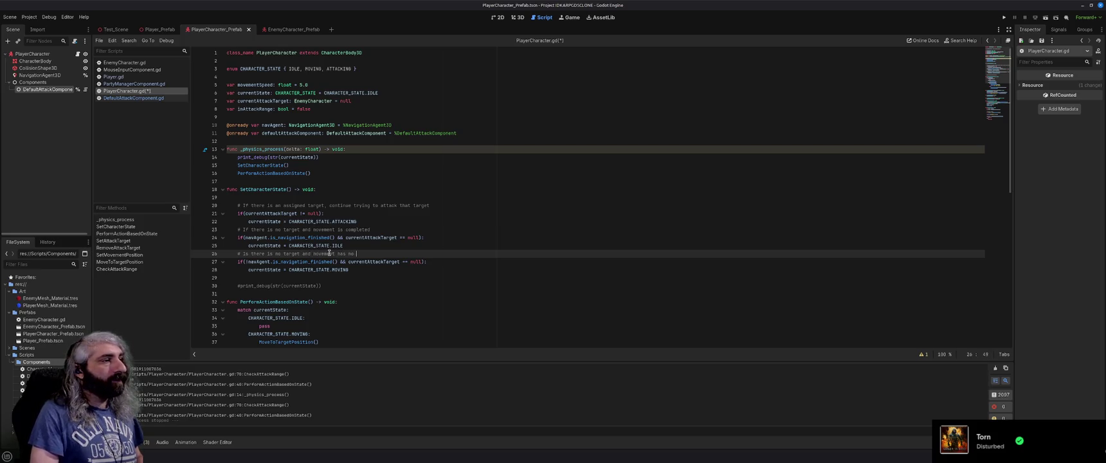
text(t finished)
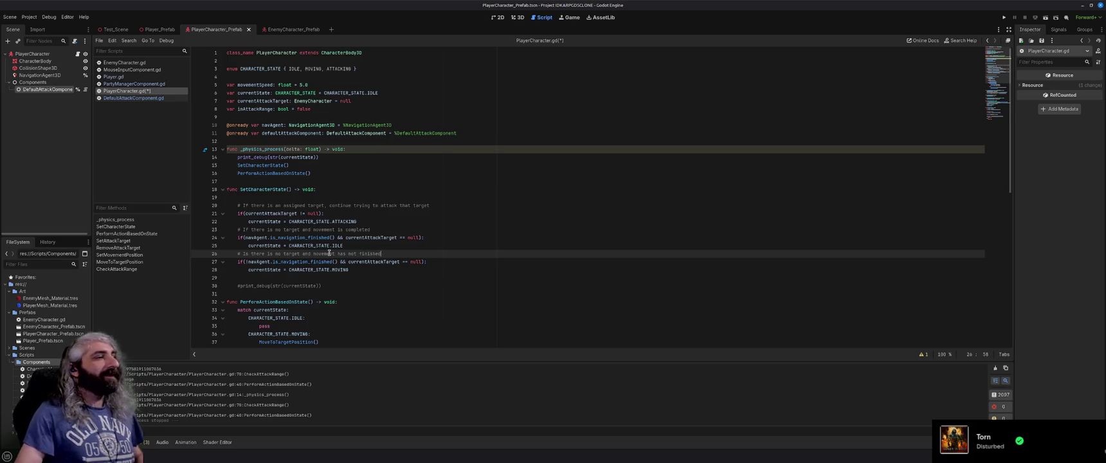
key(ctrl+s)
Step: Delete the empty line under the SetCharacterState header and run the game
click(257, 196)
key(BackSpace)
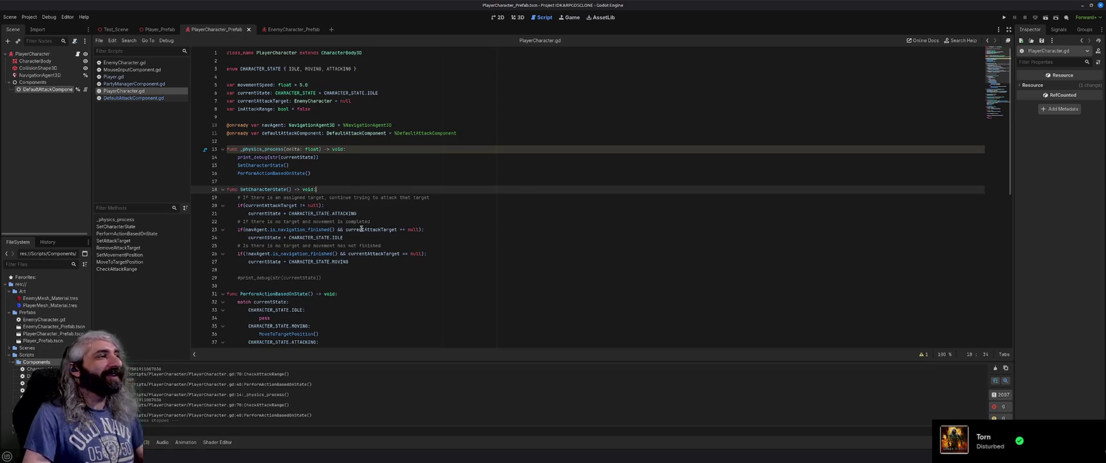
key(F5)
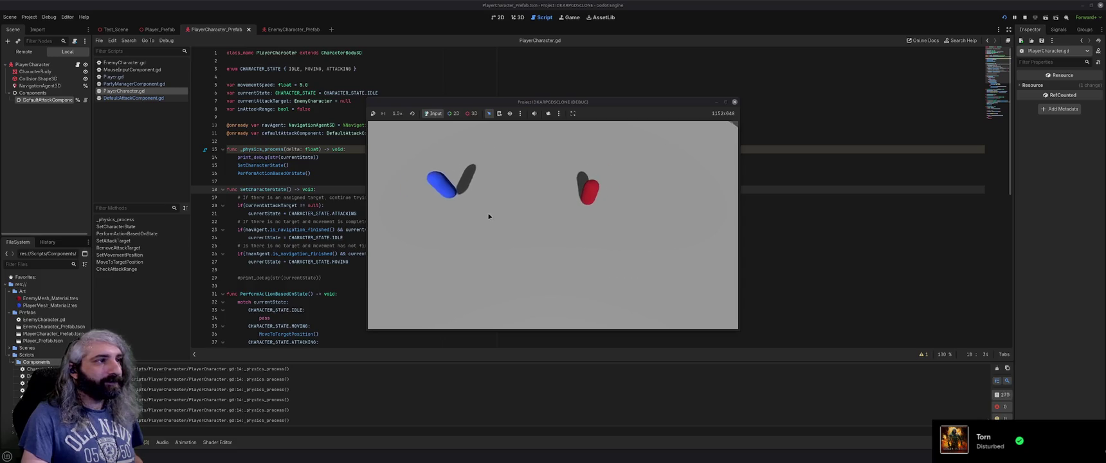
Step: Target the red enemy capsule, watch the player chase it, then stop the game
click(627, 194)
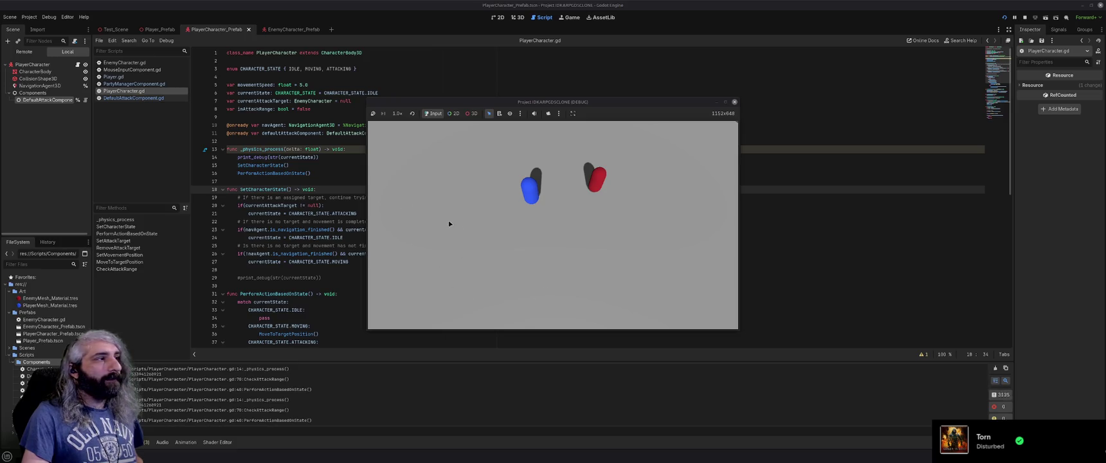
click(735, 103)
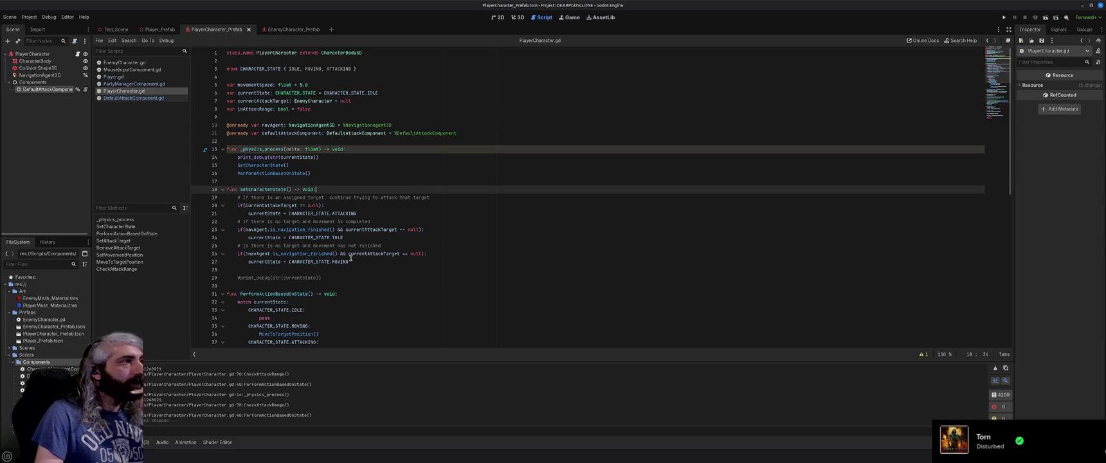
Step: Scroll PlayerCharacter.gd, then open MouseInputComponent.gd and read through IssuePartyCommand
scroll(351, 247, down, 1)
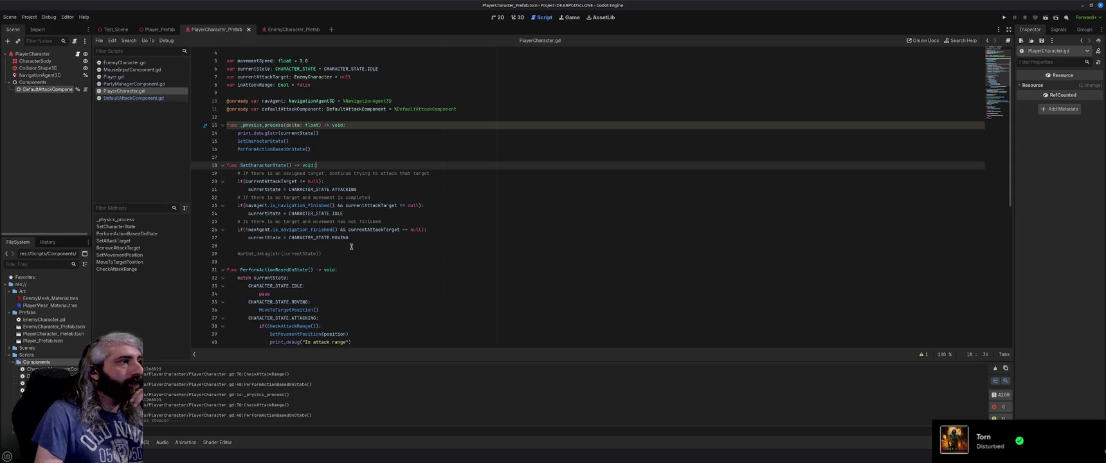
scroll(351, 246, down, 4)
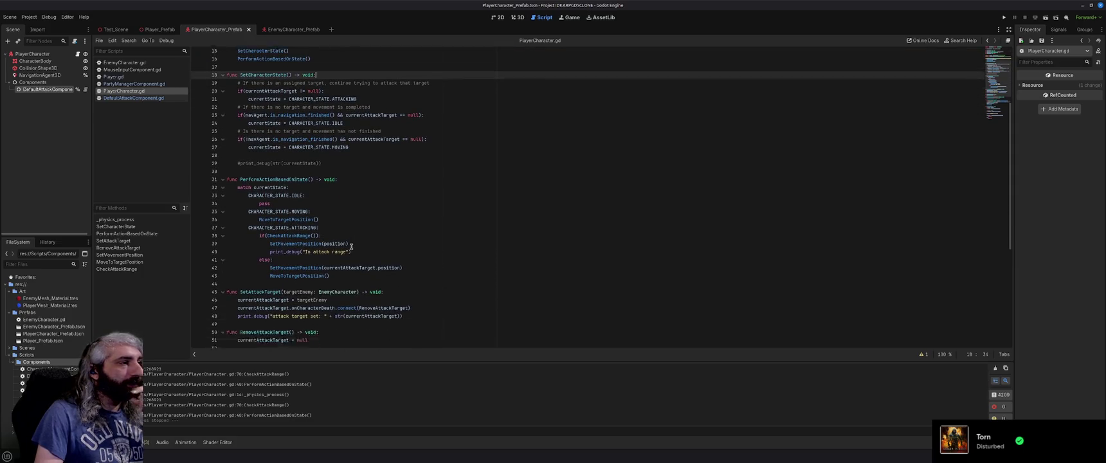
scroll(351, 246, up, 5)
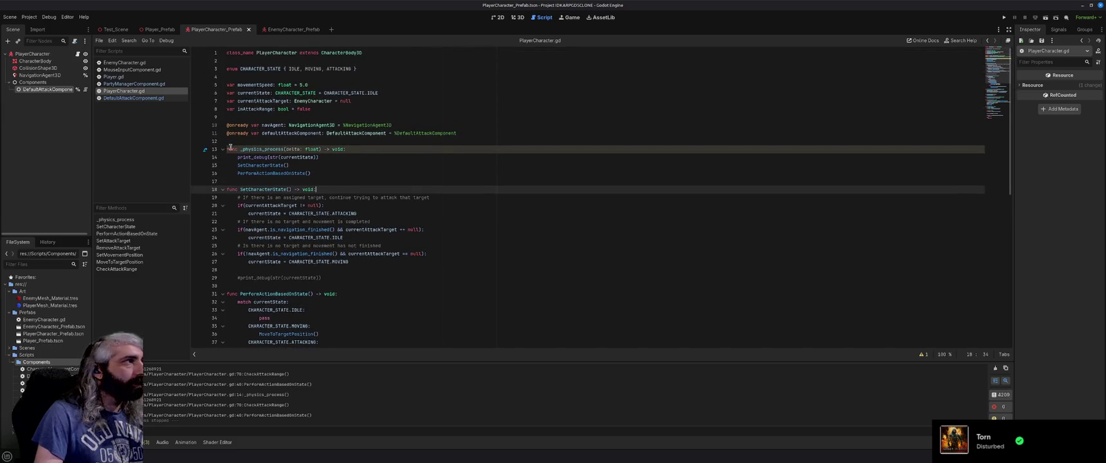
click(142, 71)
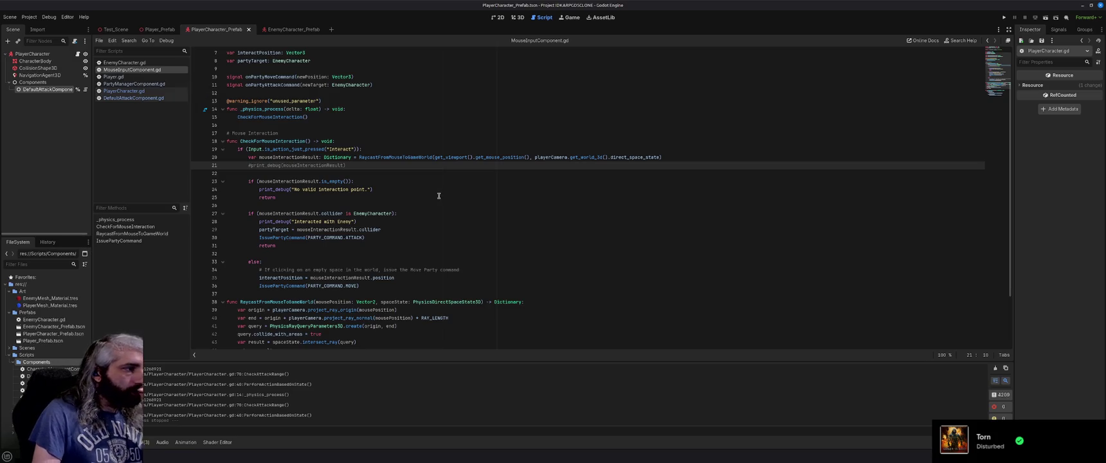
scroll(324, 259, down, 3)
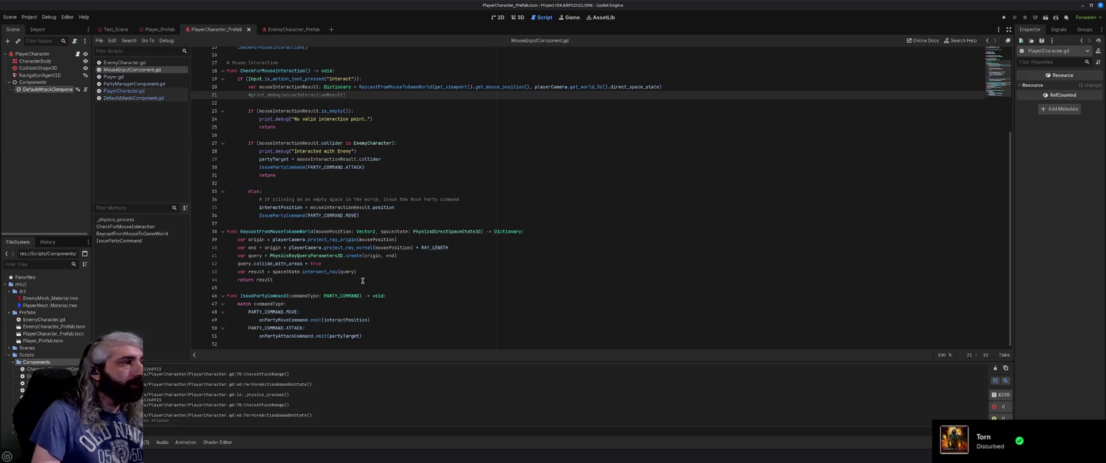
Step: Add an overrideCommand: CHARACTER_STATE parameter to MovePartyToPosition in PartyManagerComponent.gd
click(139, 84)
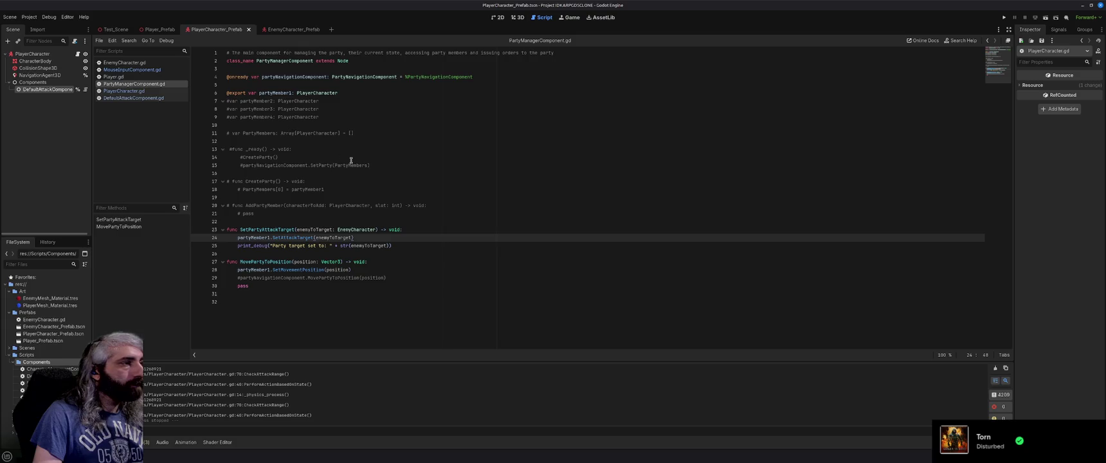
click(343, 262)
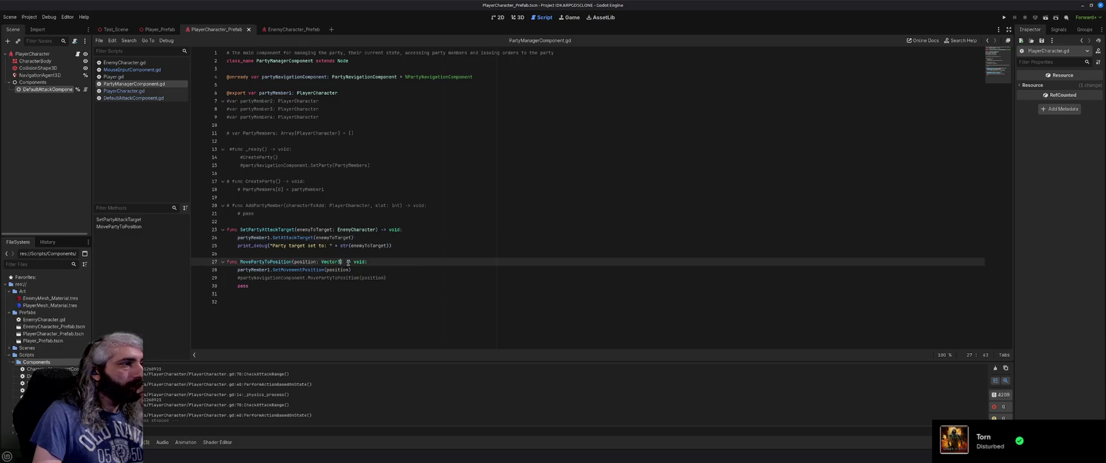
text(, )
text(overrid)
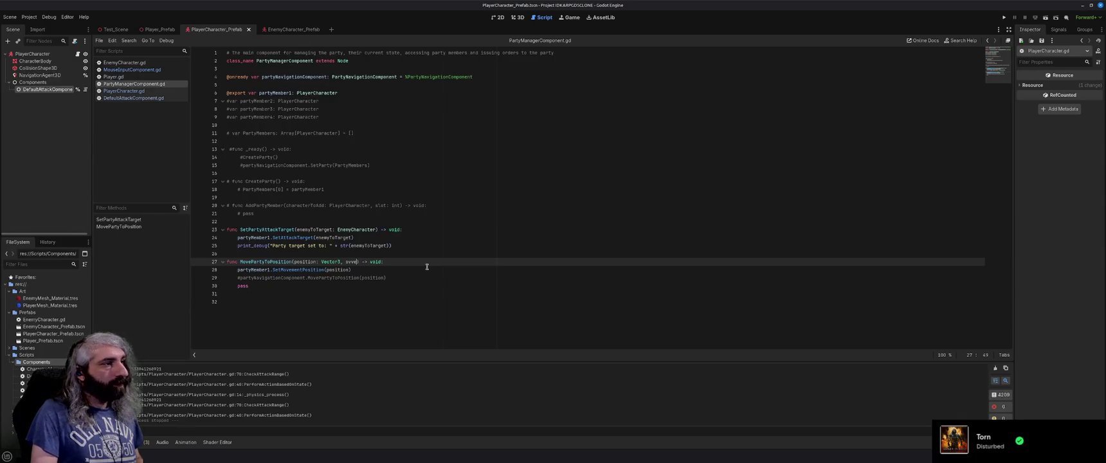
text(eCommand)
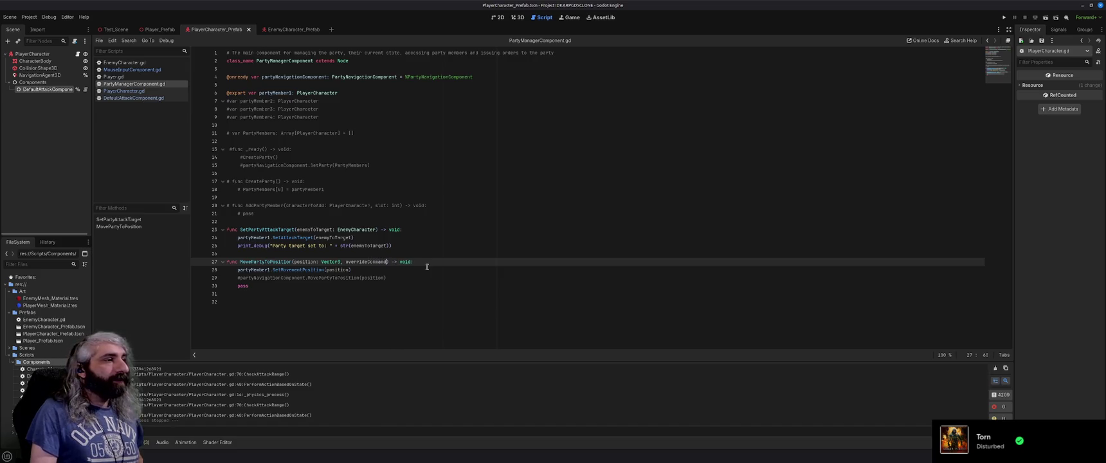
text(:)
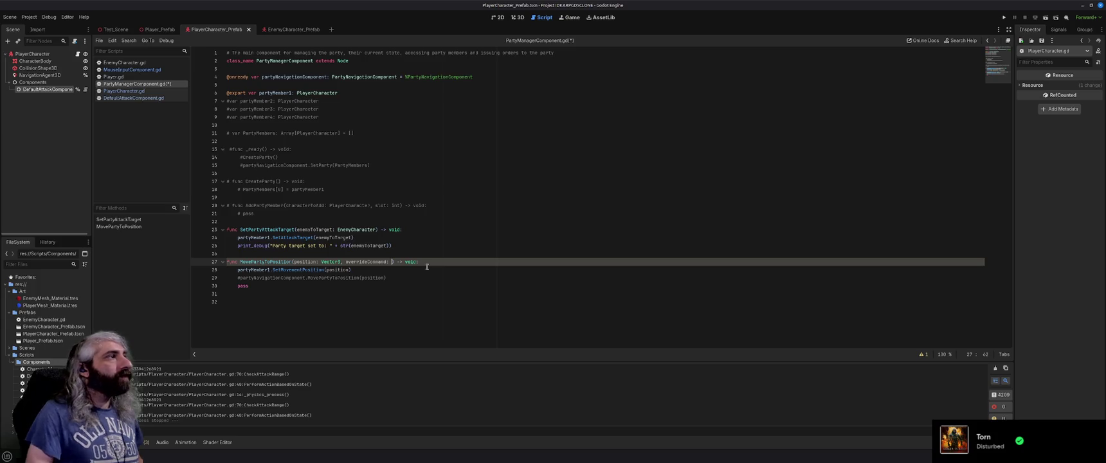
click(166, 99)
click(146, 84)
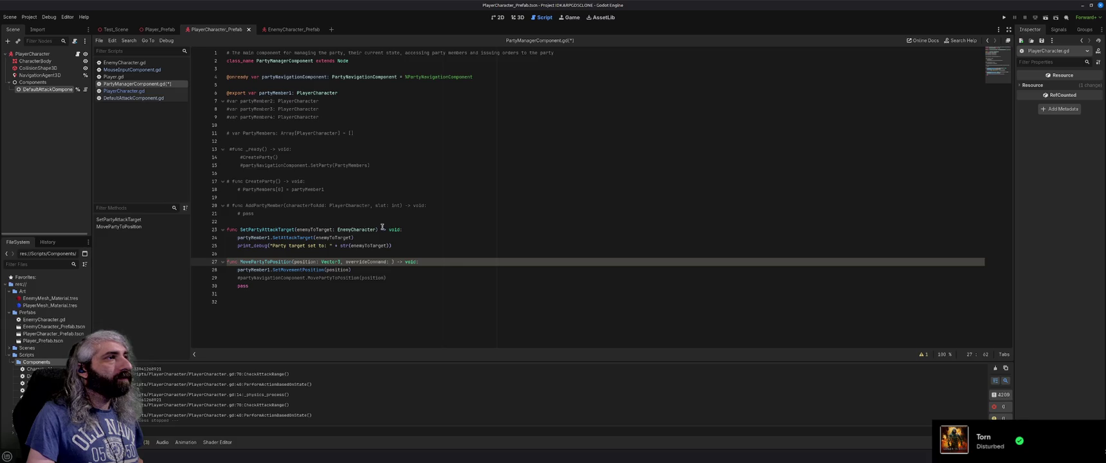
text(CHARAC)
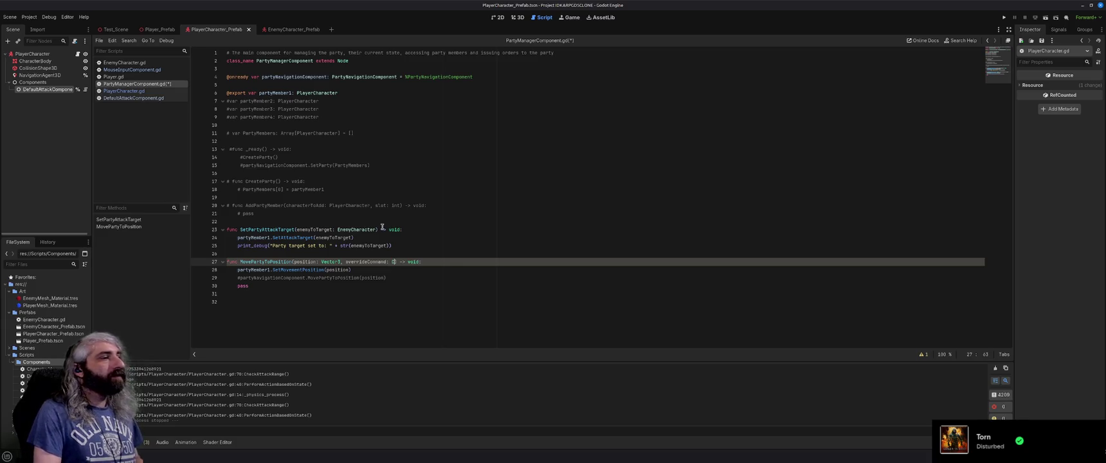
text(TER)
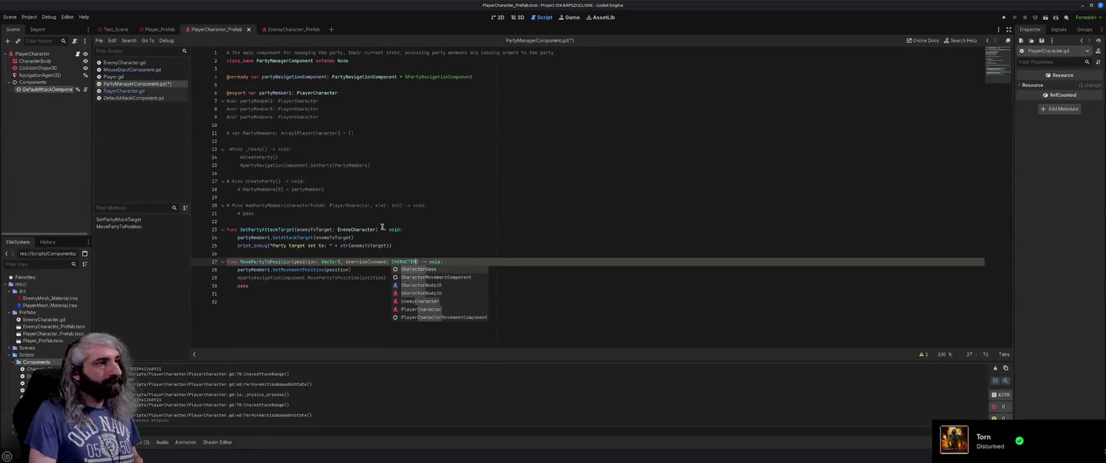
text(_STATE)
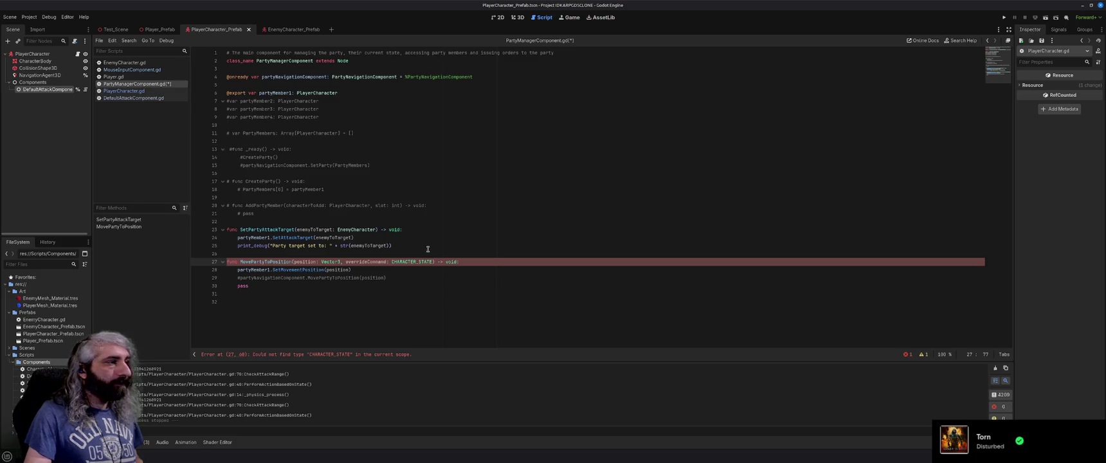
Step: Delete the overrideCommand parameter again and save PartyManagerComponent.gd
key(ctrl+shift+Left)
key(ctrl+shift+Left)
key(ctrl+shift+Left)
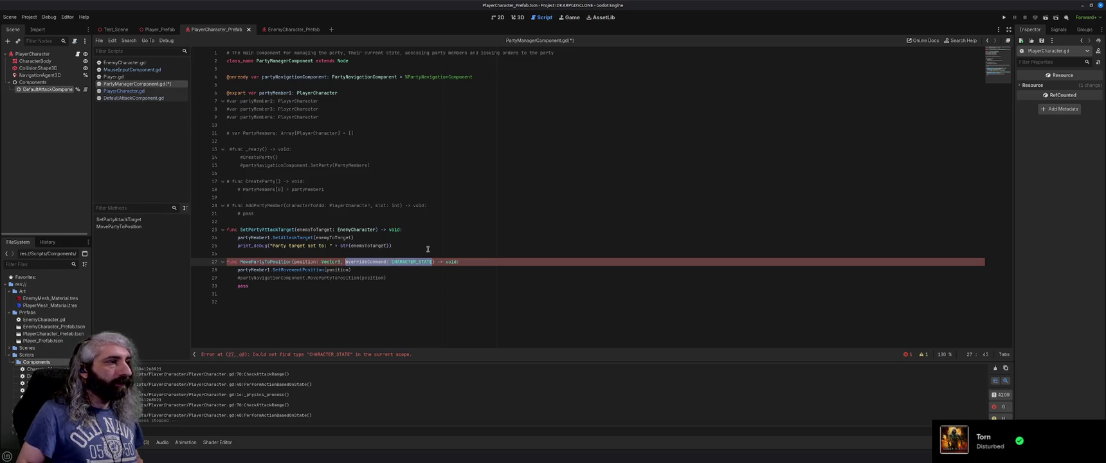
key(BackSpace)
key(BackSpace)
key(BackSpace)
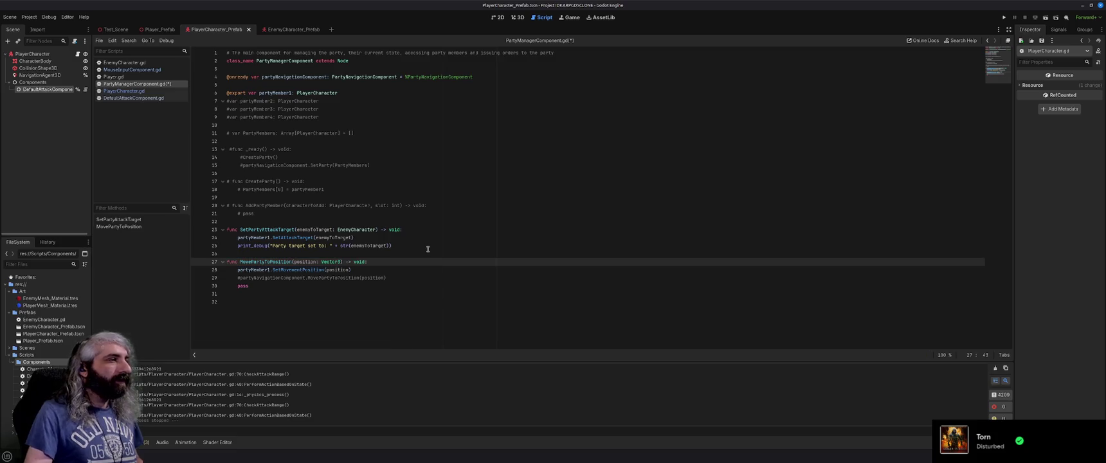
key(ctrl+s)
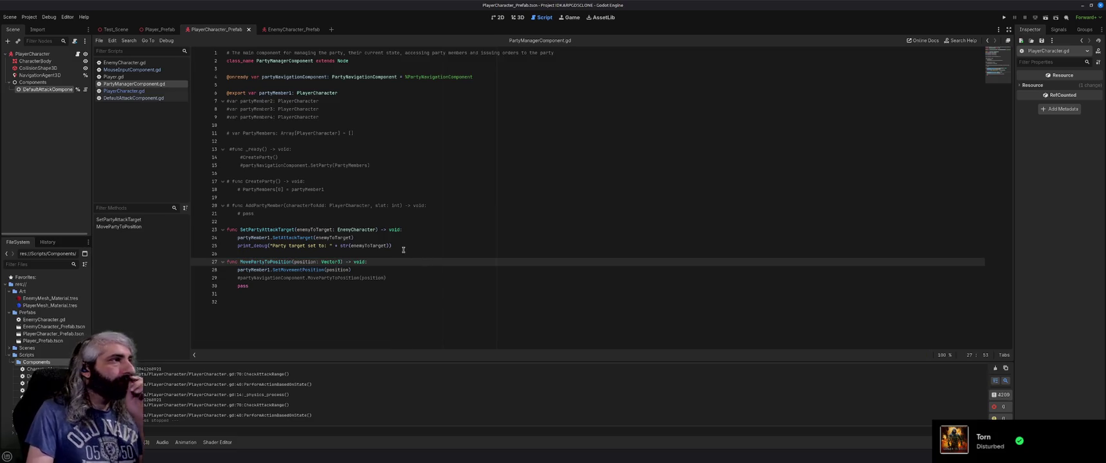
click(149, 77)
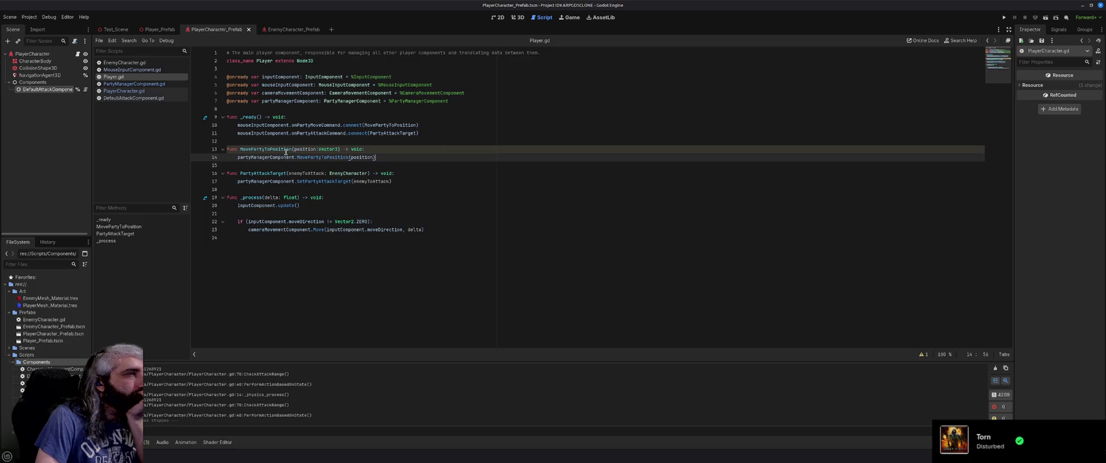
Step: Review PartyManagerComponent.gd and PlayerCharacter.gd's state logic, then switch to the browser
click(150, 86)
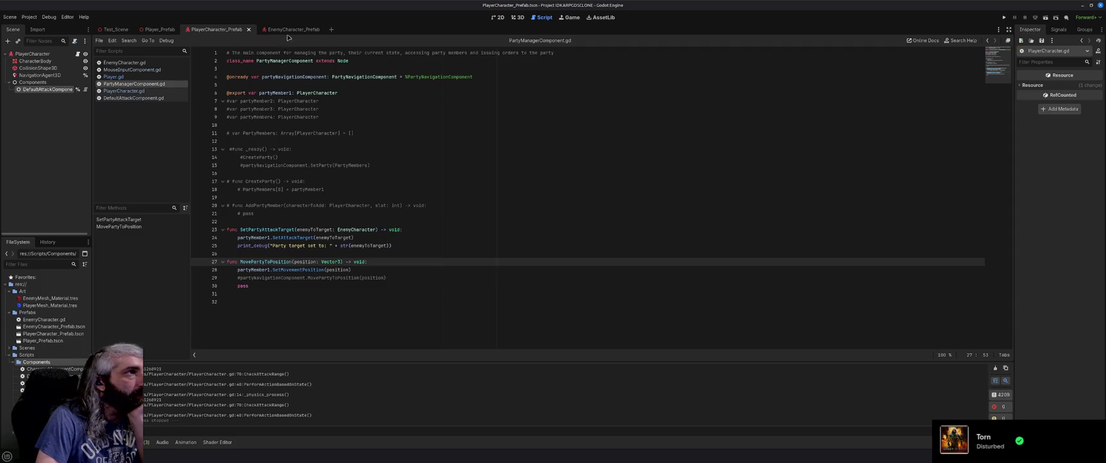
click(149, 92)
scroll(415, 237, down, 2)
scroll(415, 237, down, 4)
scroll(415, 237, down, 2)
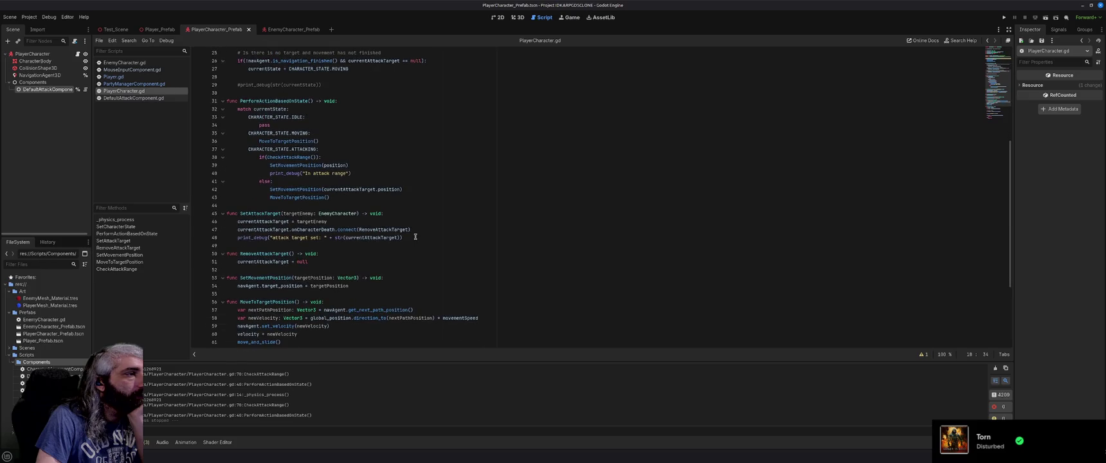
scroll(415, 237, up, 8)
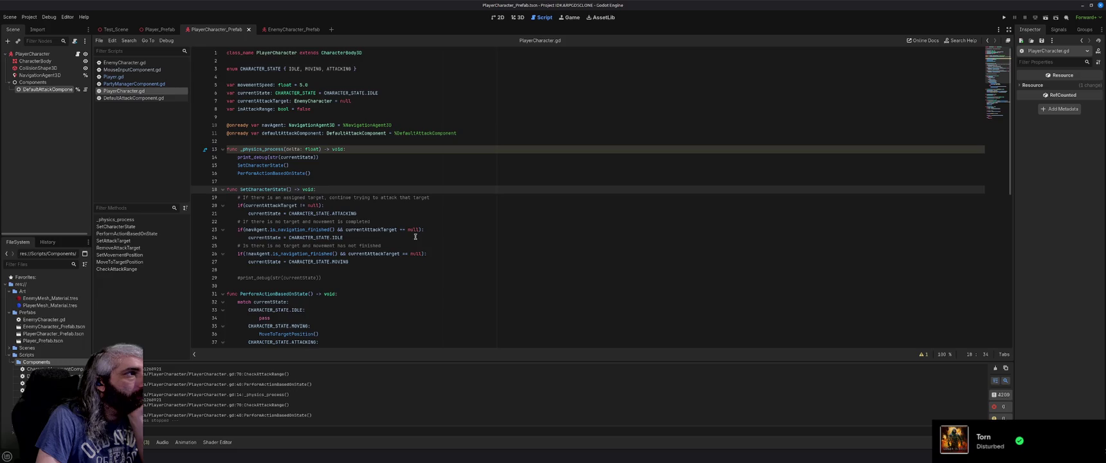
scroll(415, 237, down, 6)
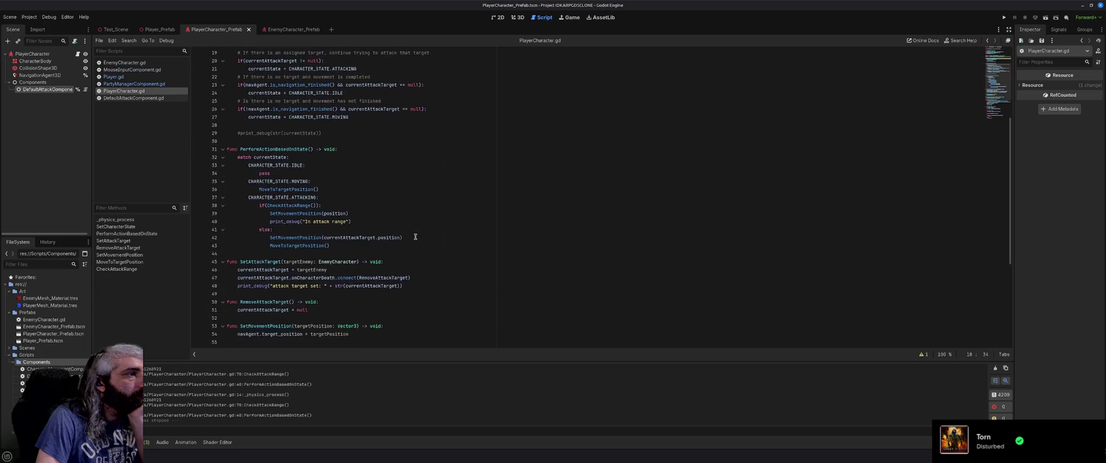
mouse_move(333, 237)
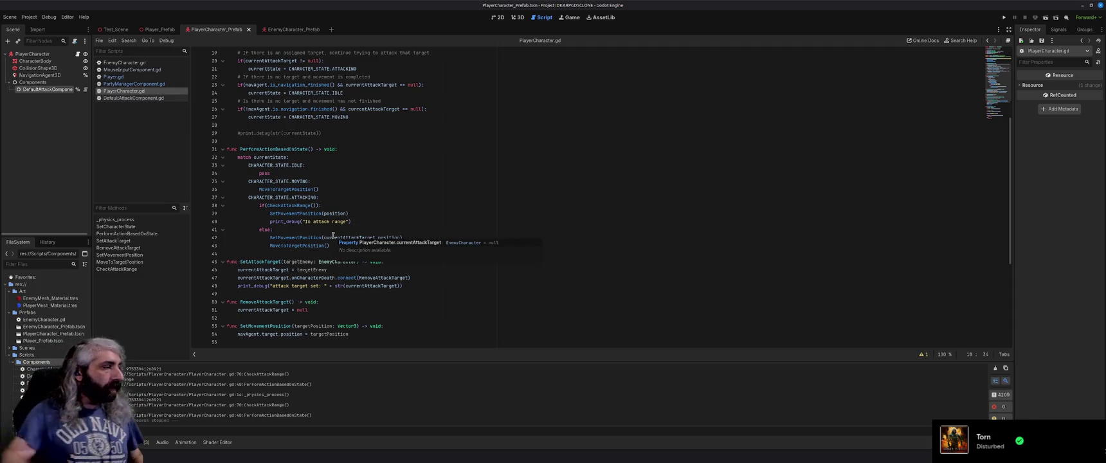
key(alt+Tab)
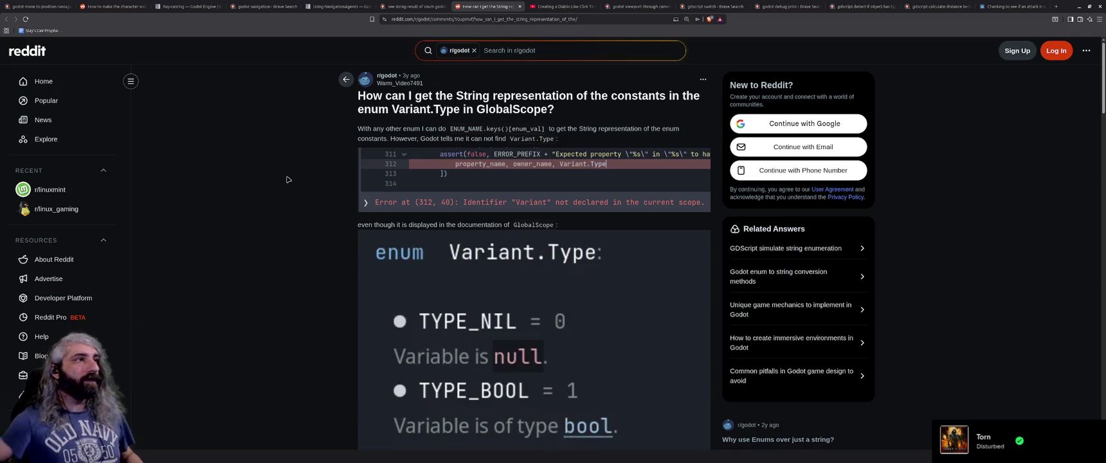
Step: Web-search 'gdscript overload method' in the browser, then minimize it to return to Godot
click(487, 20)
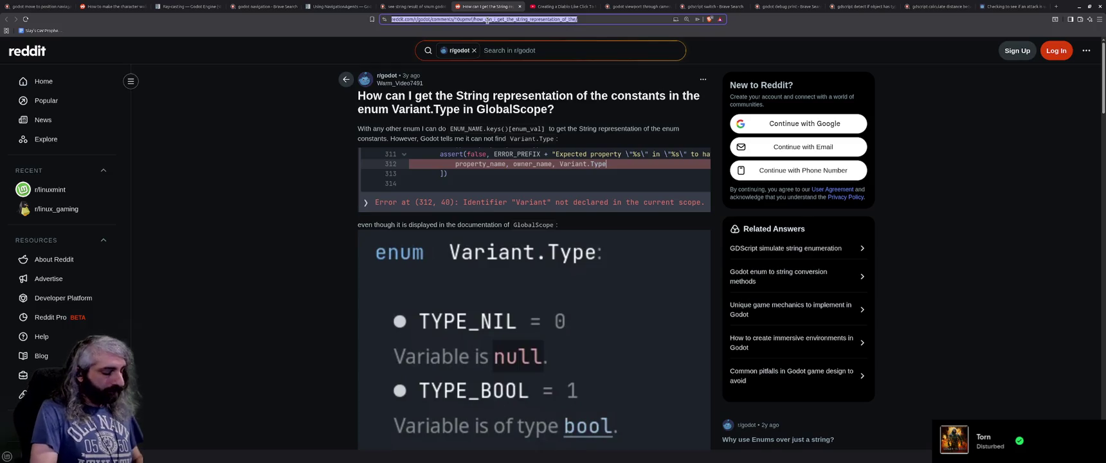
text(gdscript overload method)
key(Return)
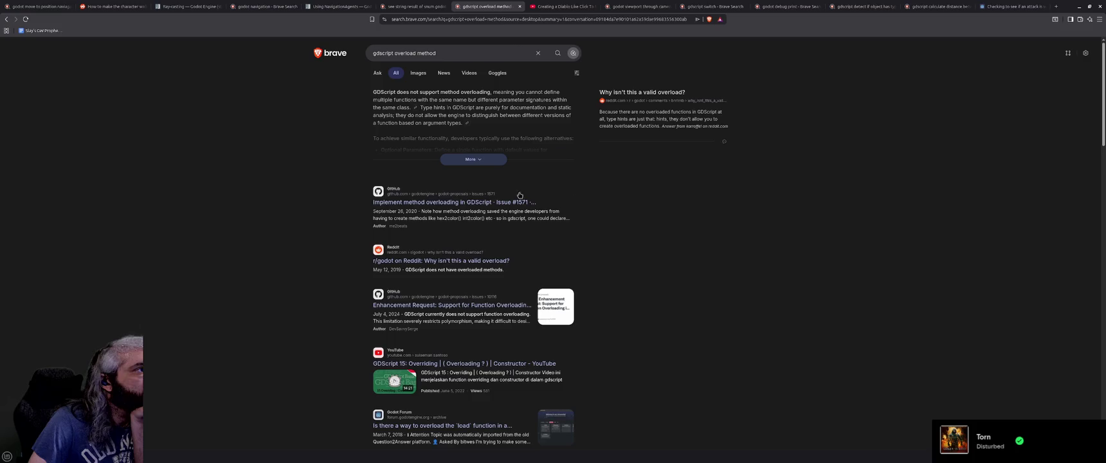
click(1079, 6)
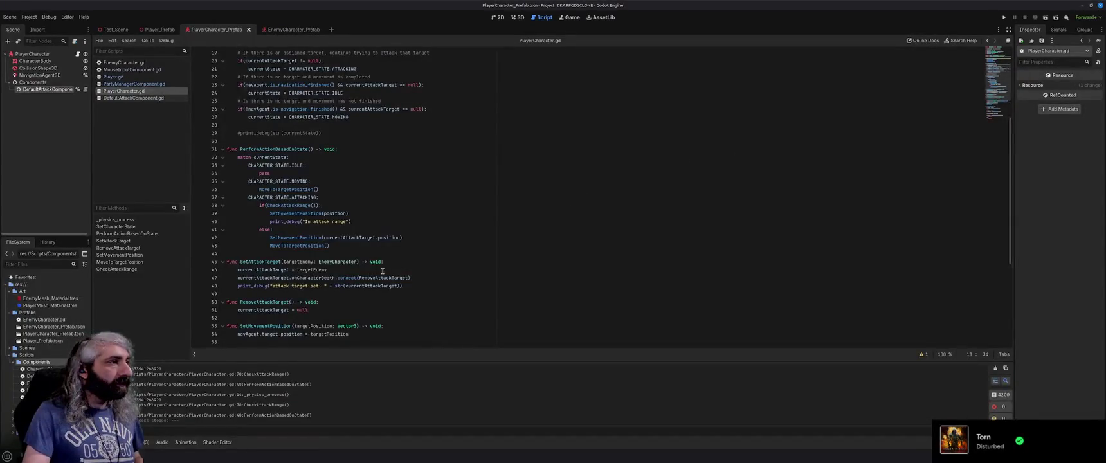
scroll(382, 271, down, 3)
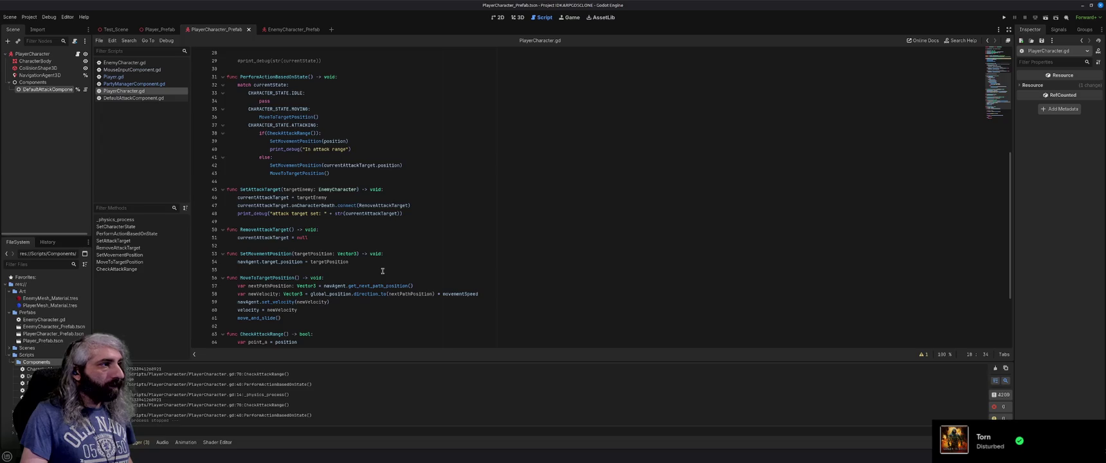
scroll(383, 271, down, 1)
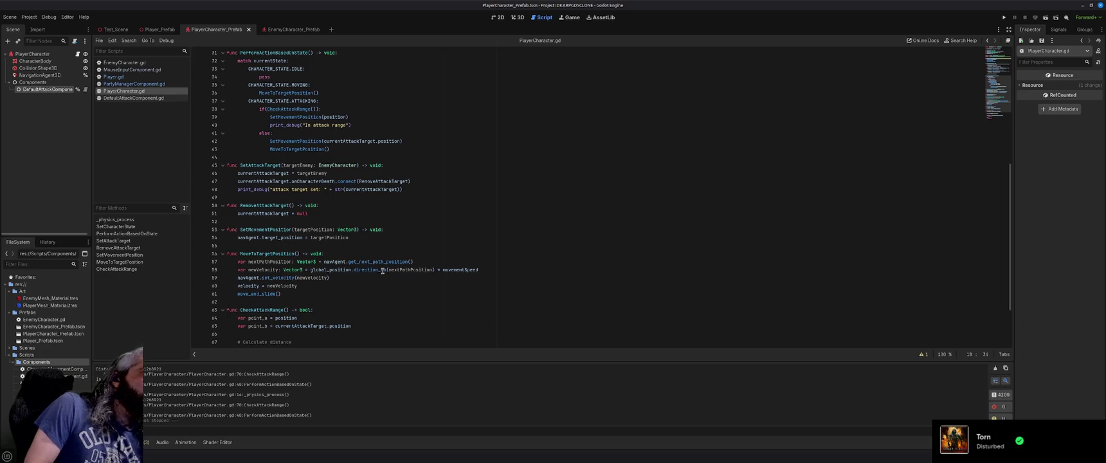
mouse_move(383, 271)
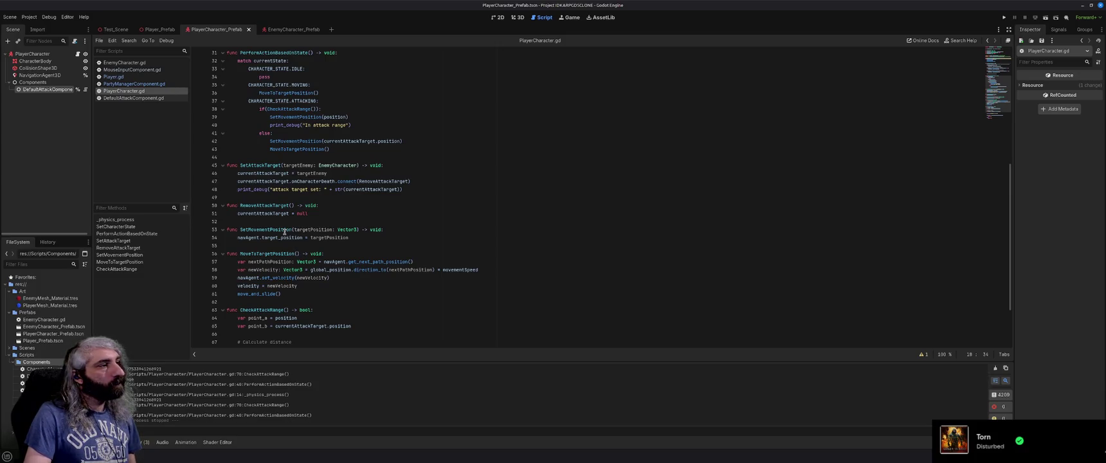
scroll(285, 232, up, 4)
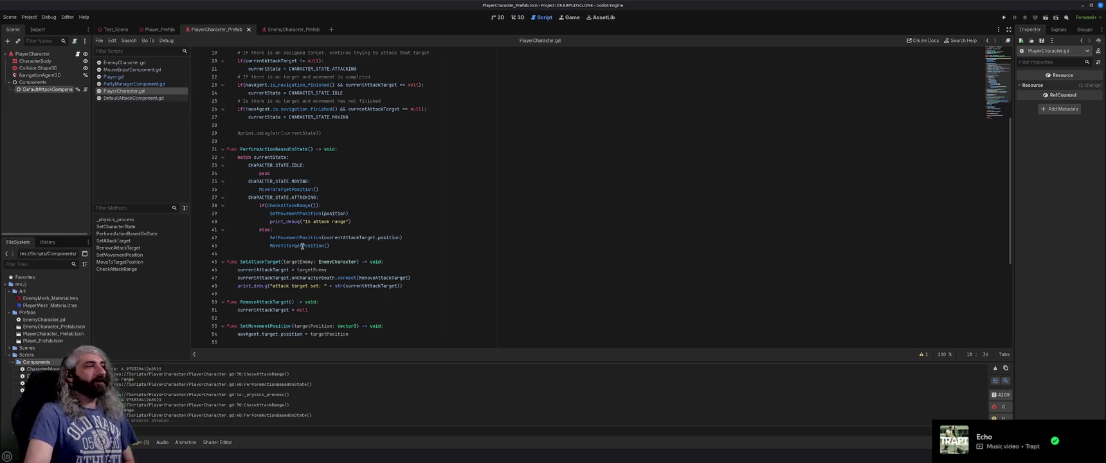
scroll(303, 245, down, 3)
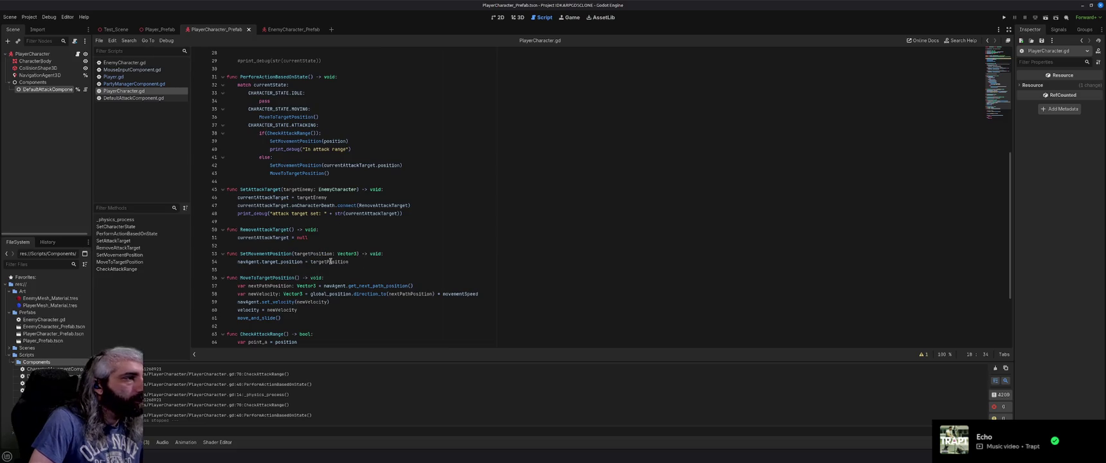
click(355, 262)
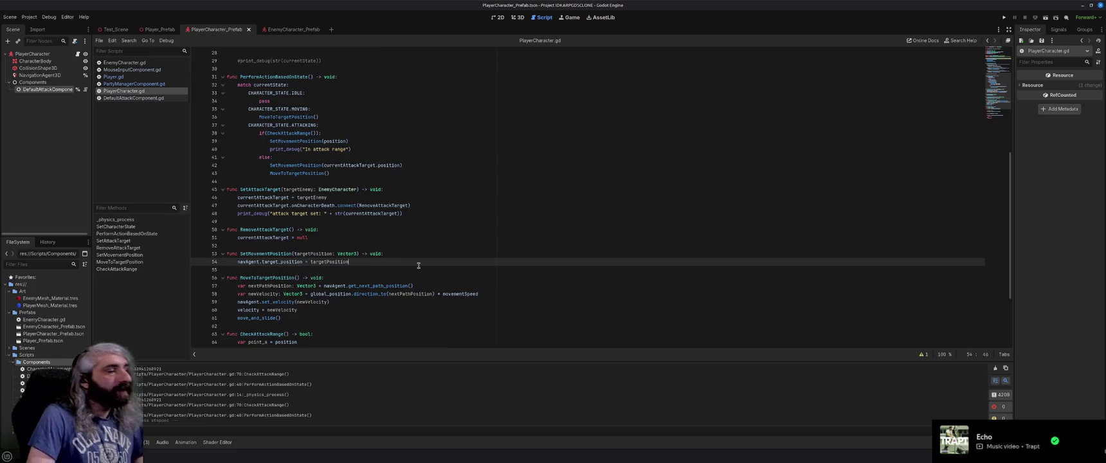
Step: Add 'currentState = CHARACTER_STATE.MOVING' on line 55 of SetMovementPosition, drop the blank line, and save
key(Return)
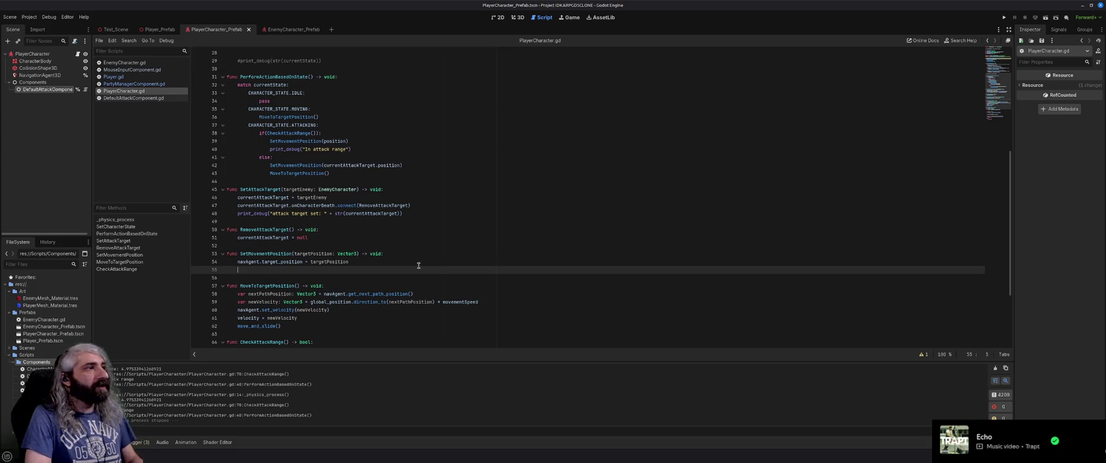
text(currentState =)
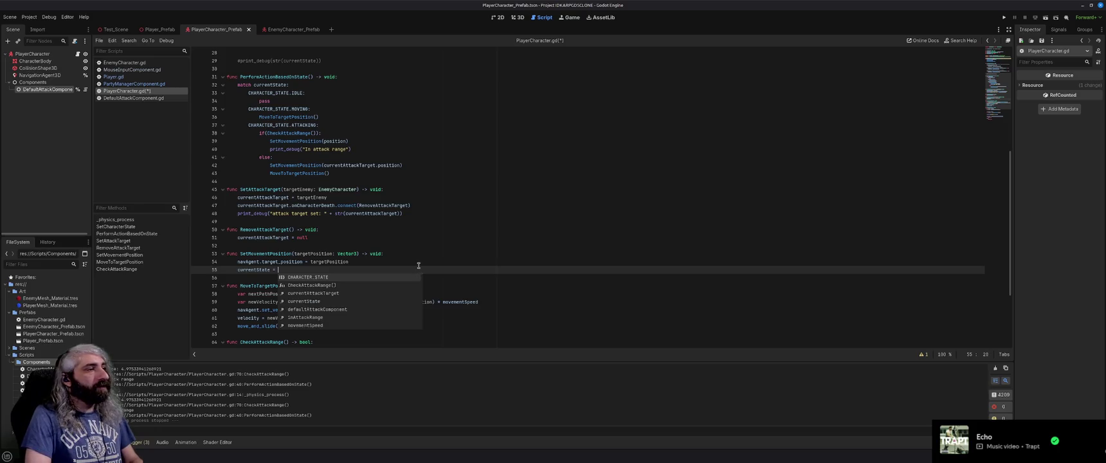
key(Return)
text(MOVING)
key(Return)
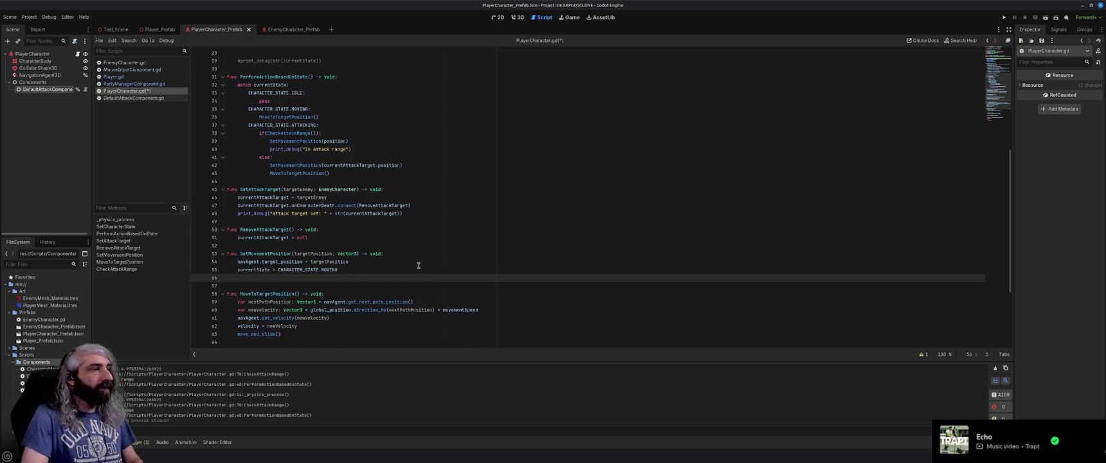
key(BackSpace)
key(BackSpace)
key(ctrl+s)
scroll(424, 266, up, 1)
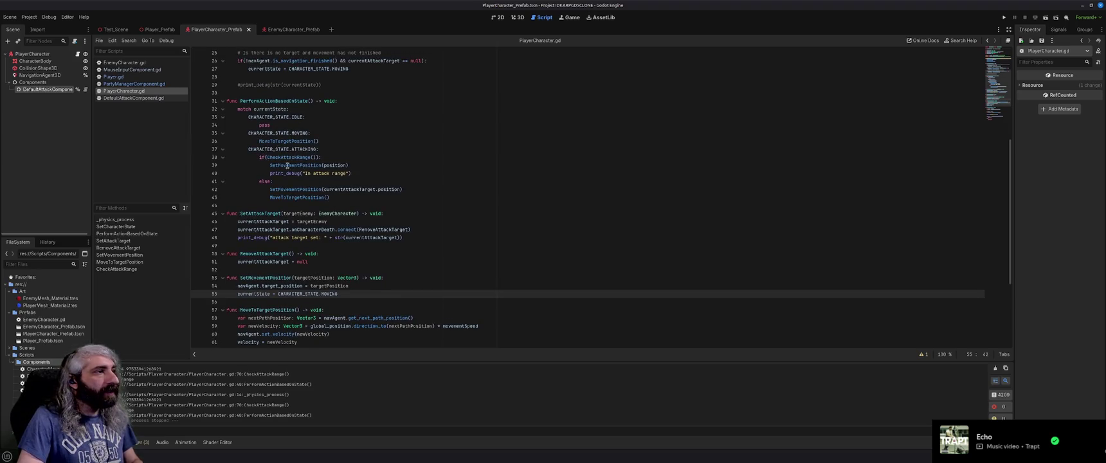
mouse_move(310, 166)
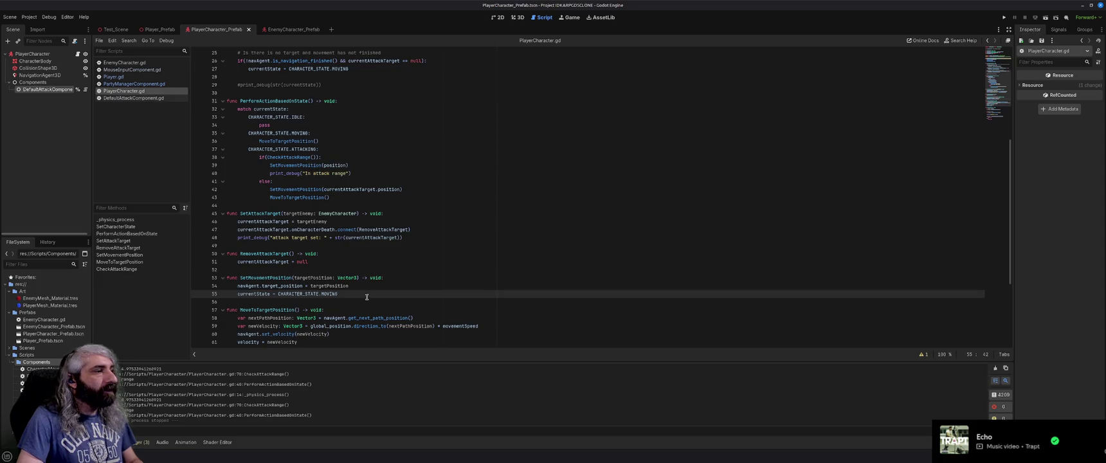
click(364, 298)
Step: Declare a new function _SetMovementPosition(targetPosition: Vector3) -> void below SetMovementPosition
key(Return)
key(Return)
text(func _()
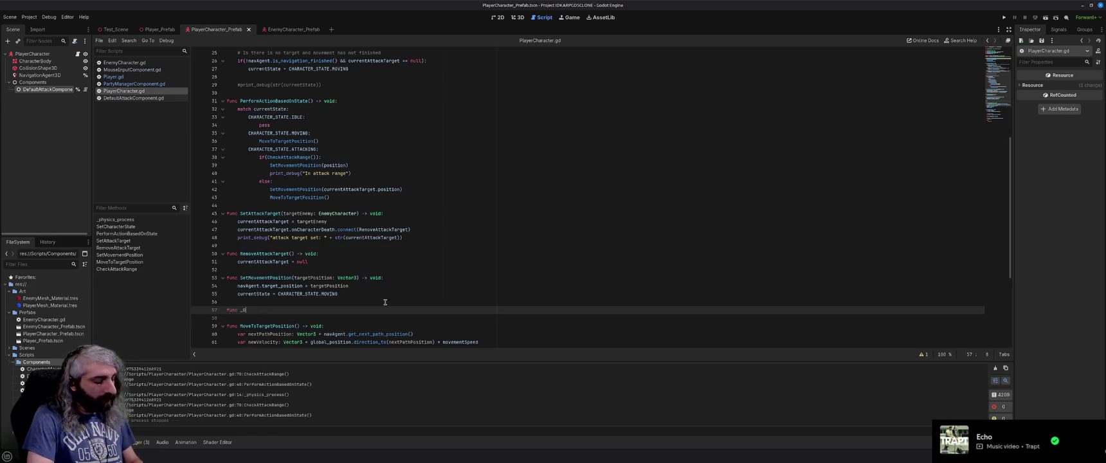
text(verr)
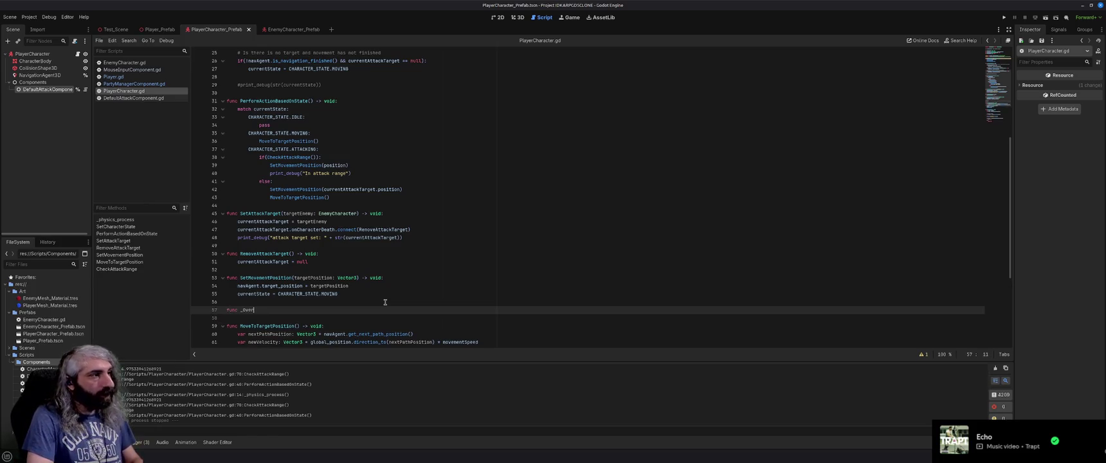
text(ide)
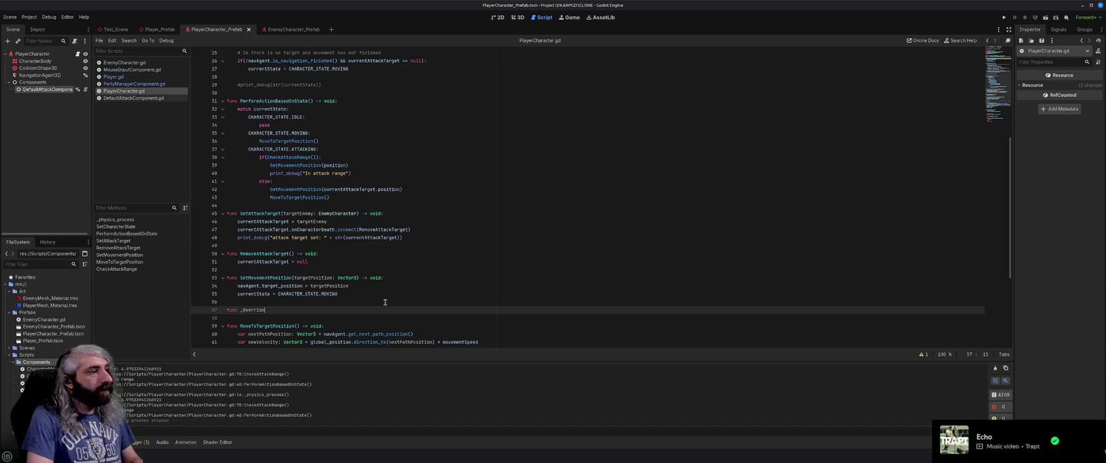
text(Move)
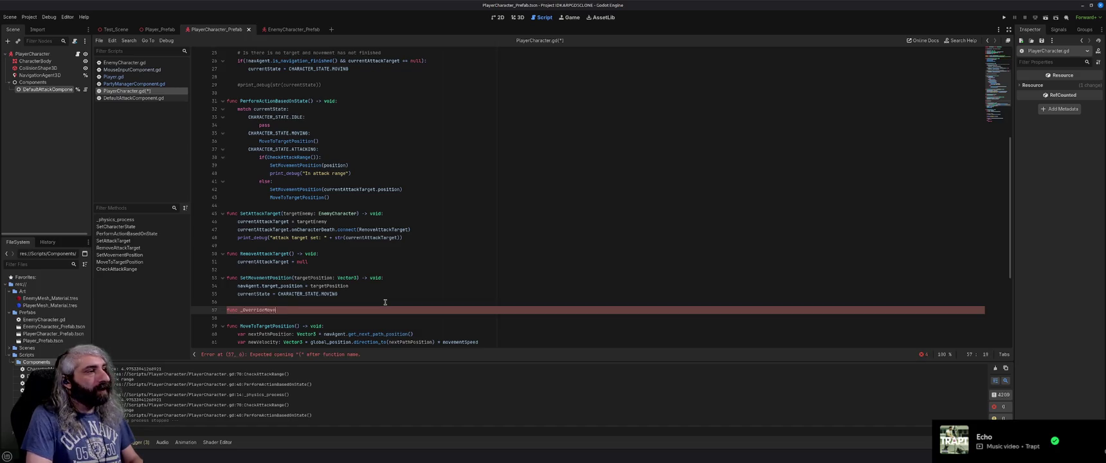
text(mentPosit)
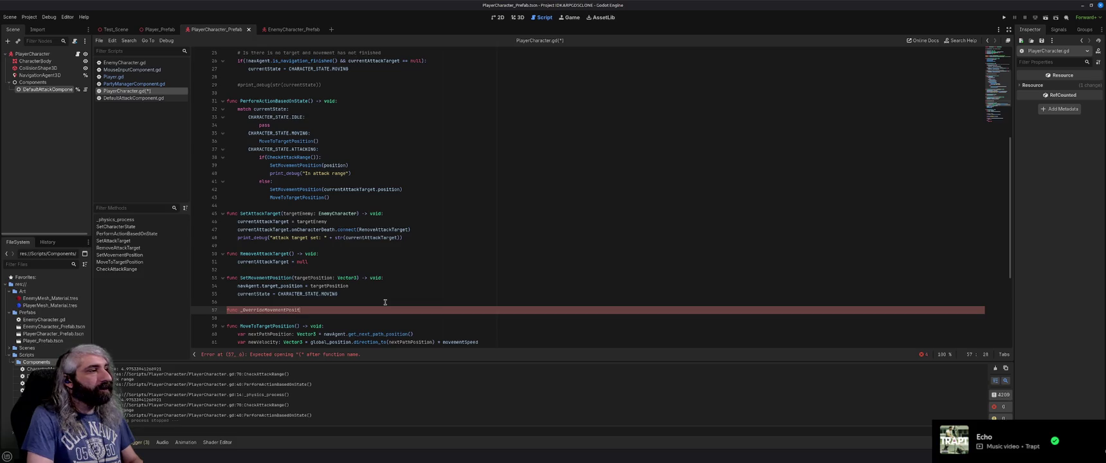
text(ion())
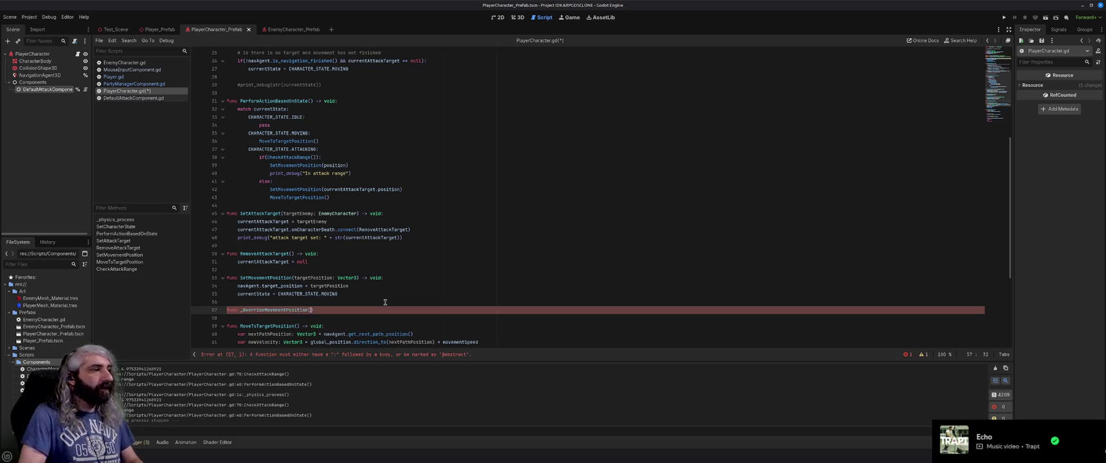
drag(294, 278, 357, 278)
key(ctrl+c)
click(313, 310)
key(ctrl+v)
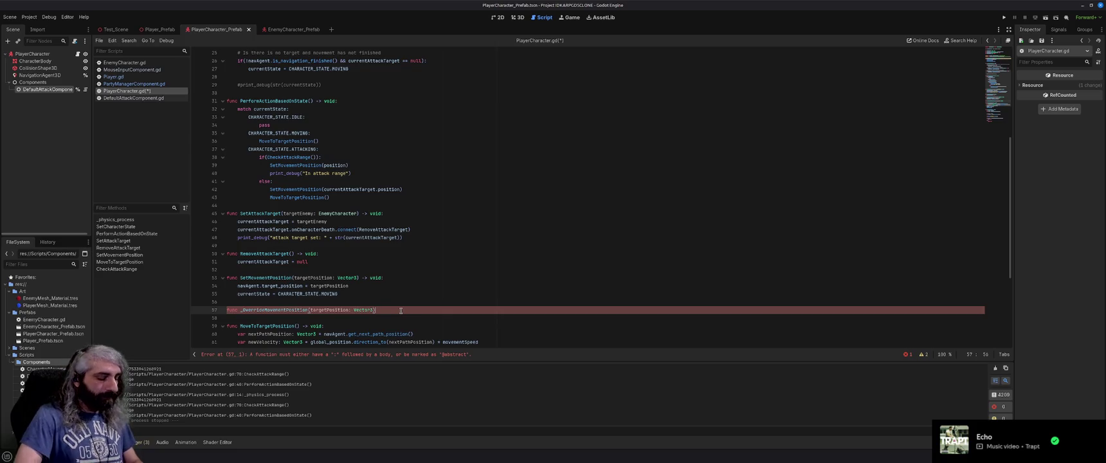
text( -> void:)
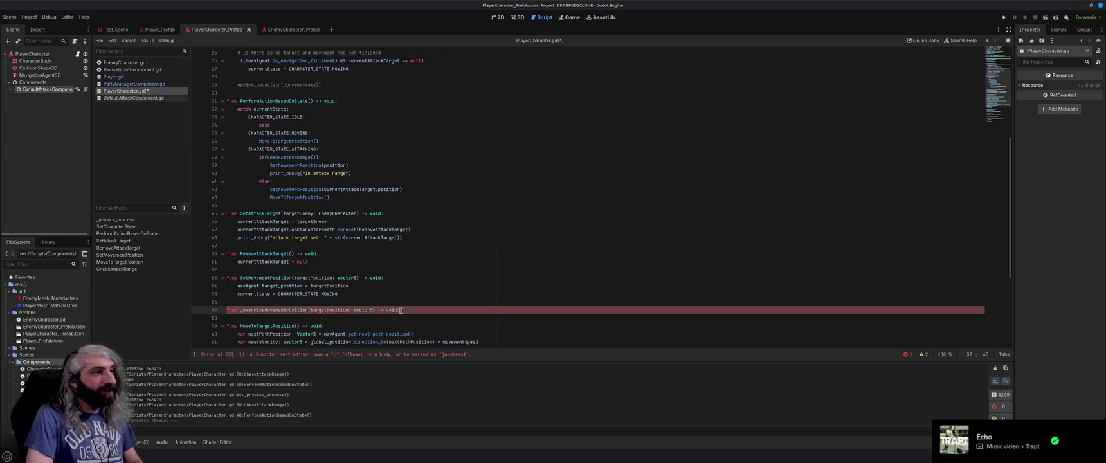
double_click(256, 278)
key(ctrl+c)
double_click(269, 310)
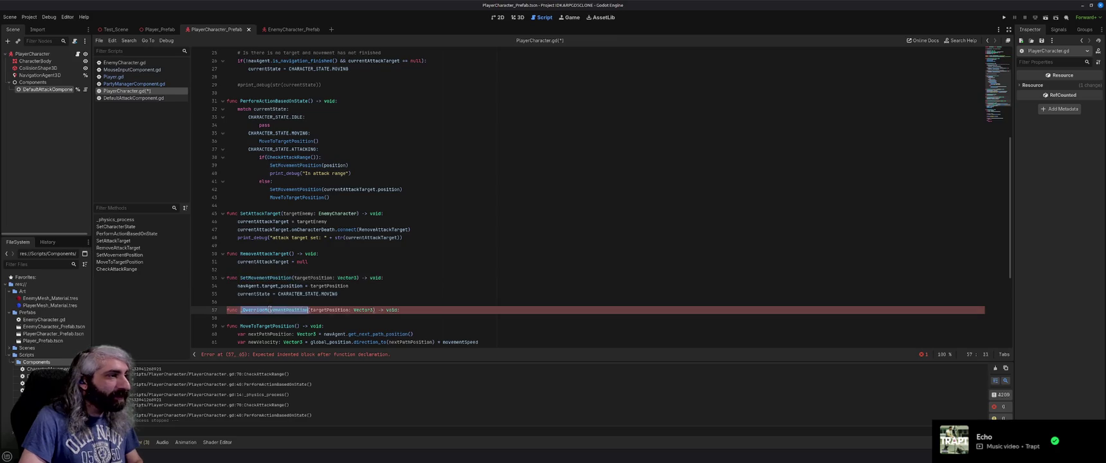
key(ctrl+v)
text(_)
key(Return)
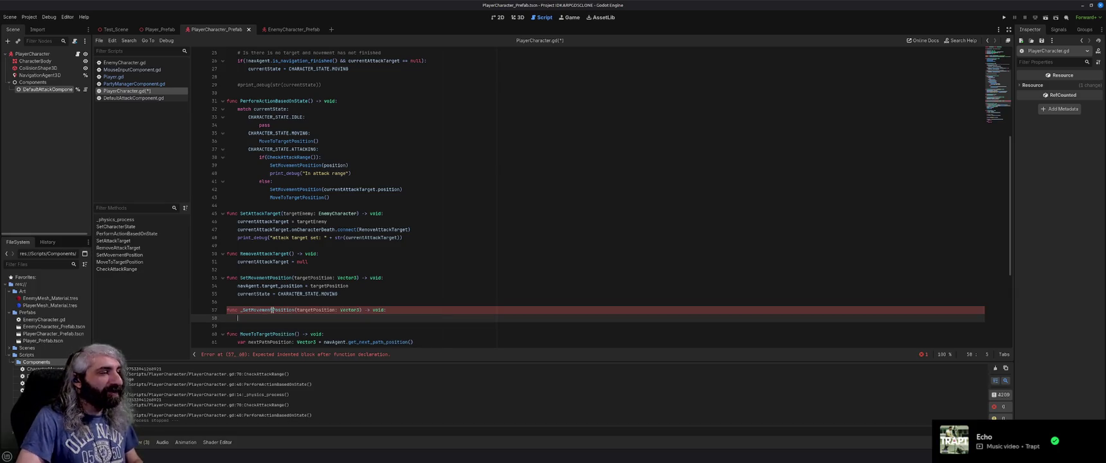
Step: Copy the navAgent target_position assignment into _SetMovementPosition's body and save the script
scroll(343, 277, down, 2)
drag(352, 238, 235, 238)
key(ctrl+c)
click(386, 270)
key(ctrl+v)
key(ctrl+s)
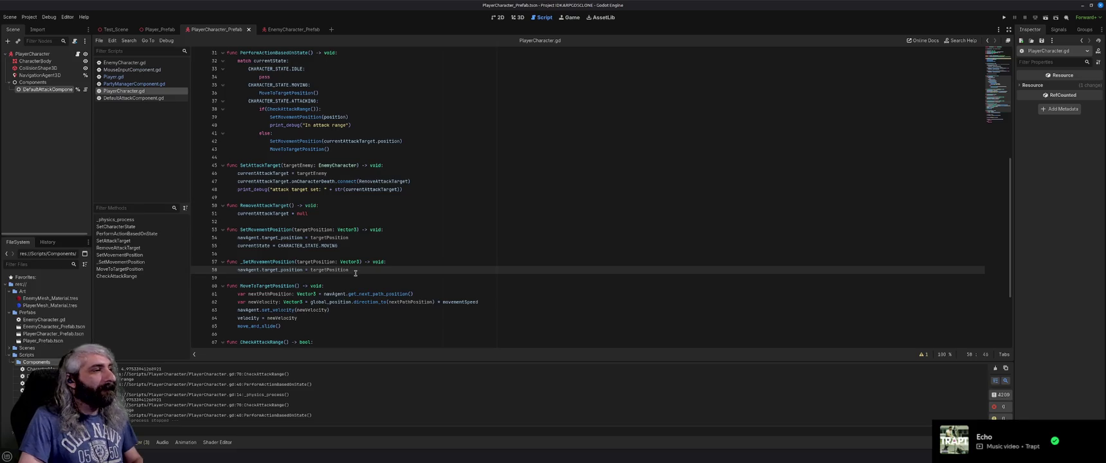
Step: Change the SetMovementPosition calls on lines 39 and 42 to _SetMovementPosition and save
scroll(356, 273, up, 1)
double_click(268, 286)
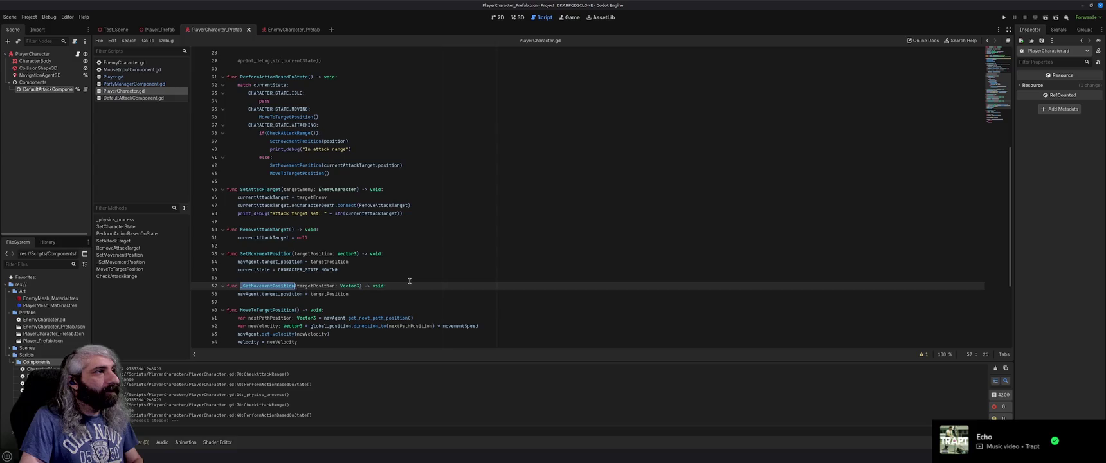
scroll(410, 281, up, 1)
double_click(294, 165)
key(ctrl+v)
double_click(290, 189)
key(ctrl+v)
click(435, 285)
key(ctrl+s)
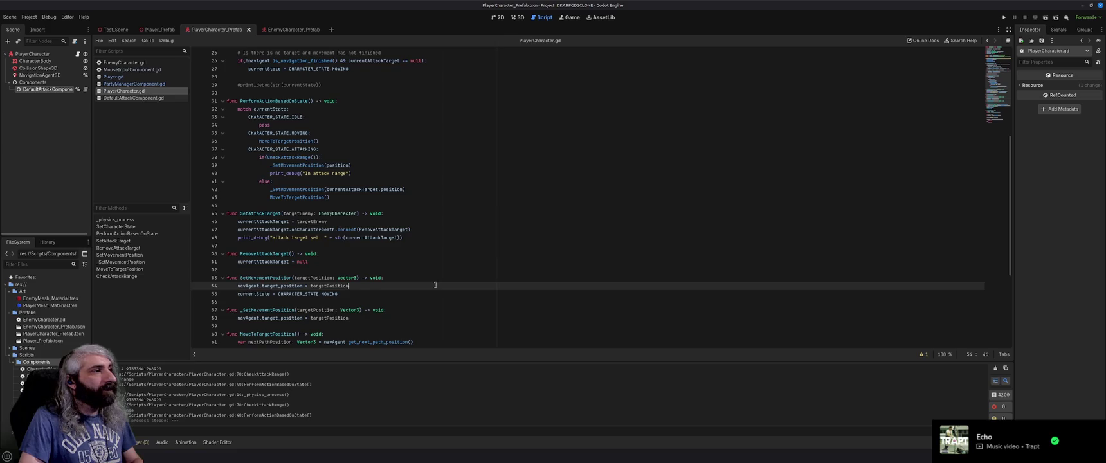
scroll(436, 285, down, 2)
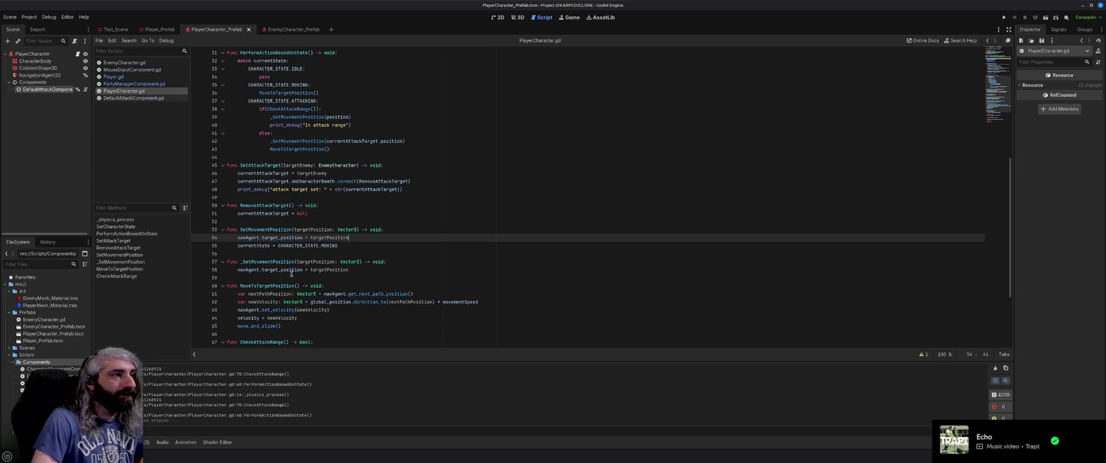
scroll(385, 262, up, 2)
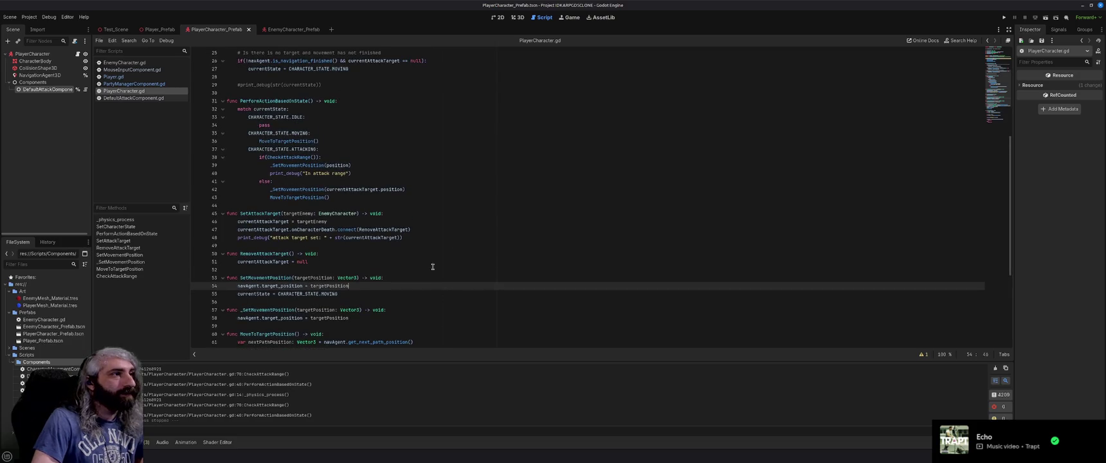
click(489, 222)
scroll(492, 247, up, 8)
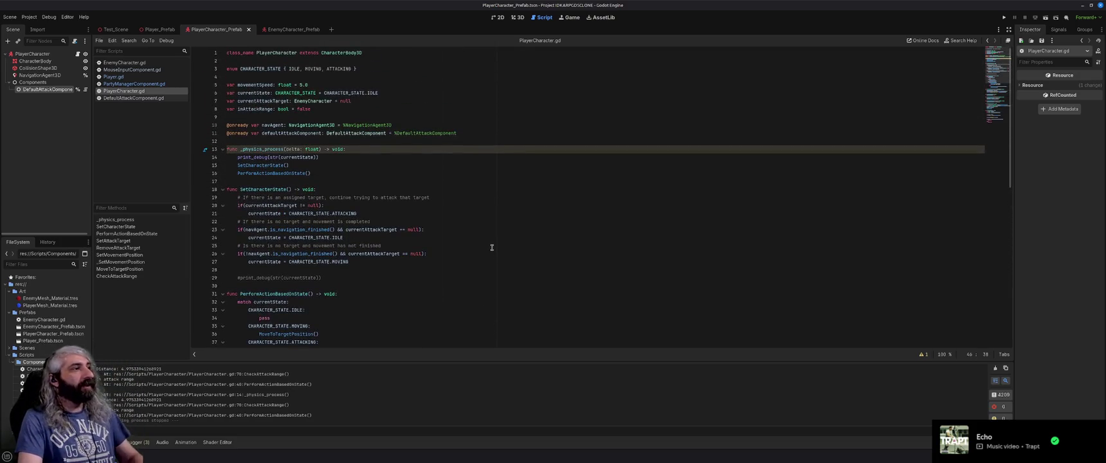
key(F5)
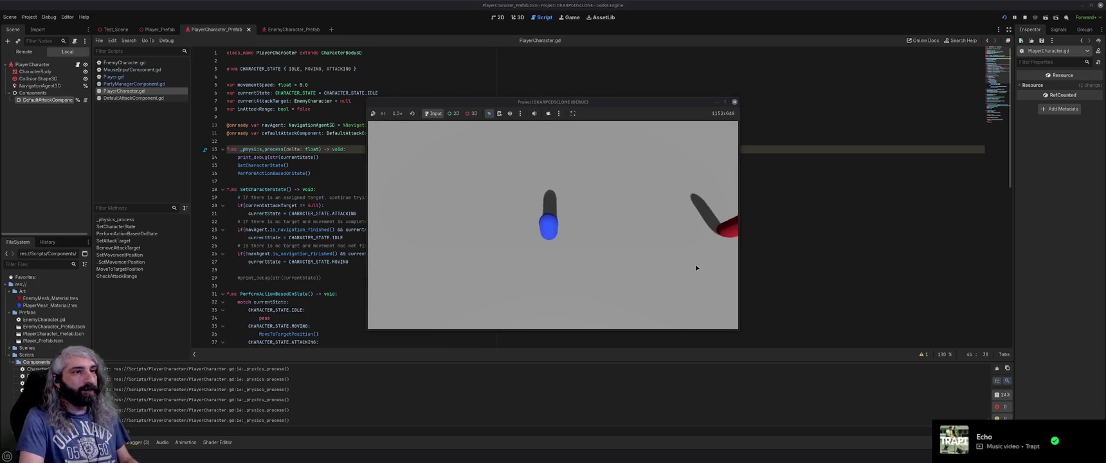
click(695, 265)
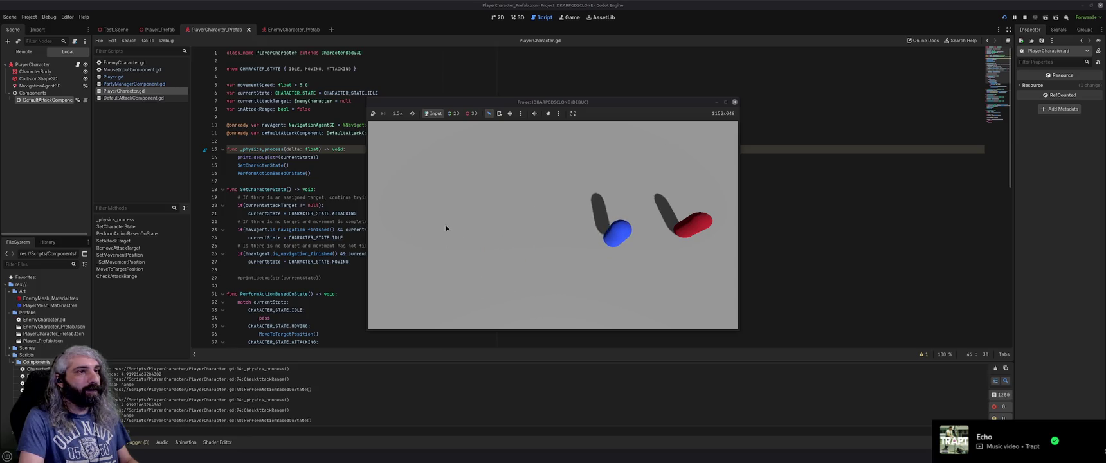
click(735, 102)
click(392, 294)
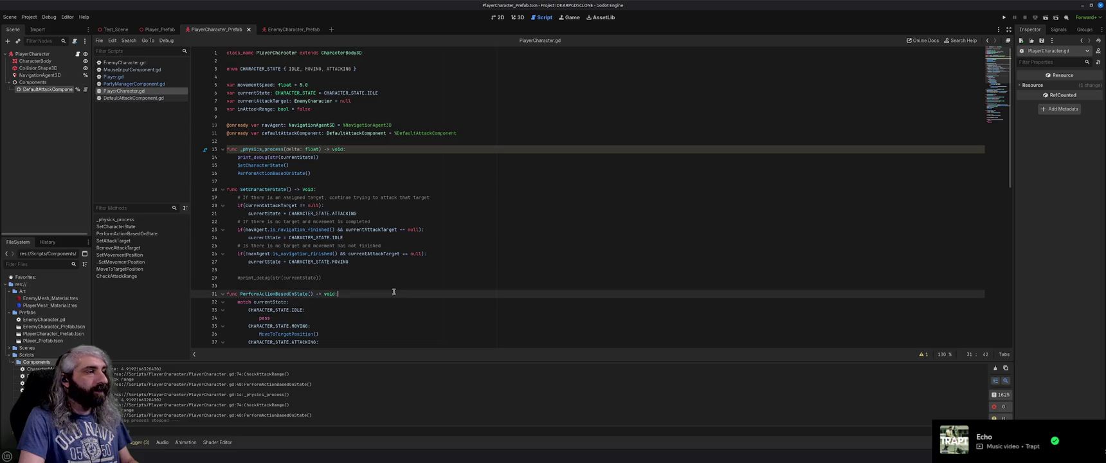
scroll(393, 292, down, 3)
scroll(394, 291, down, 2)
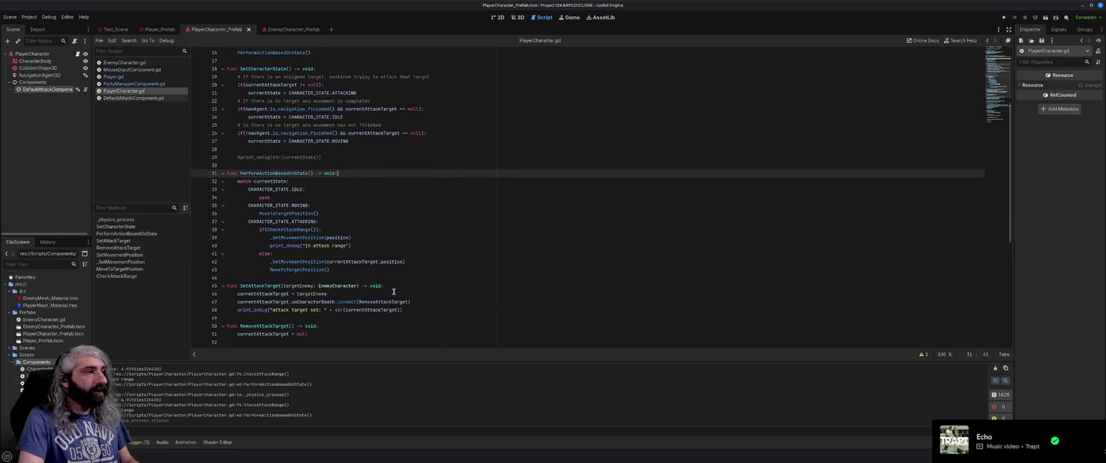
scroll(394, 291, down, 1)
scroll(383, 228, down, 4)
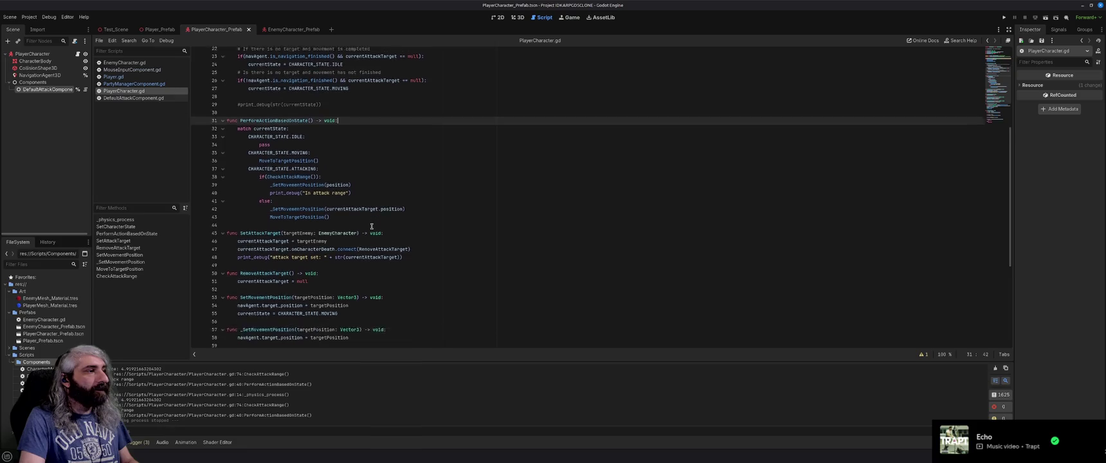
Step: Add 'currentAttackTarget = null' after line 54 in SetMovementPosition, save, and run the project
click(364, 239)
key(Return)
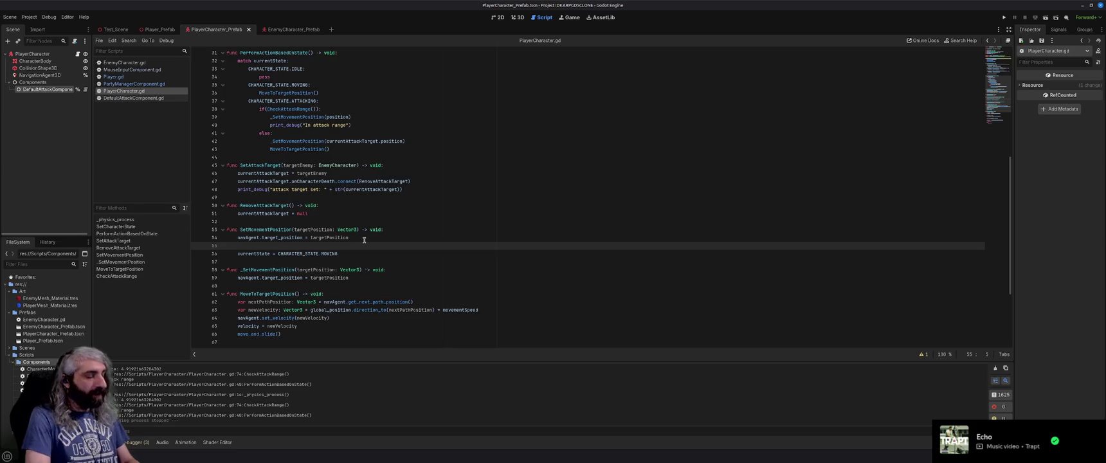
text(current)
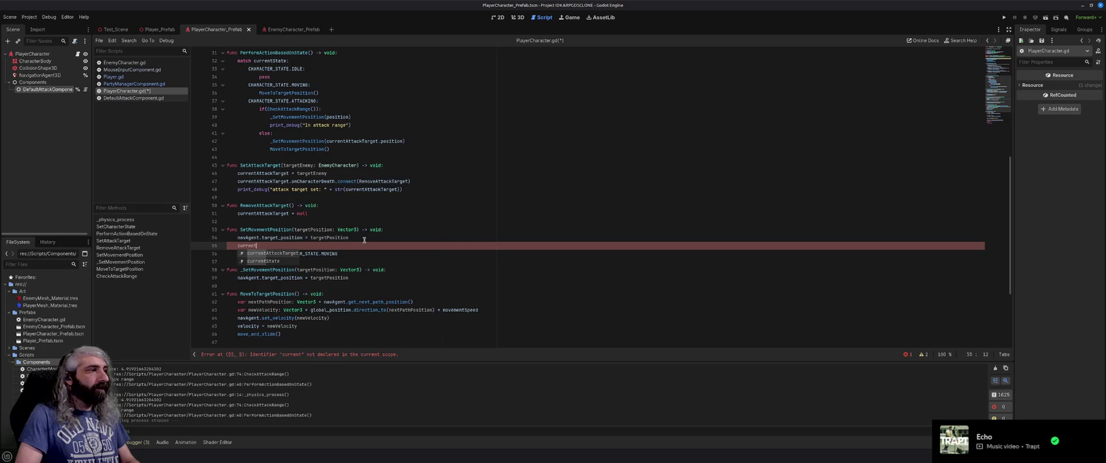
key(Return)
text(null)
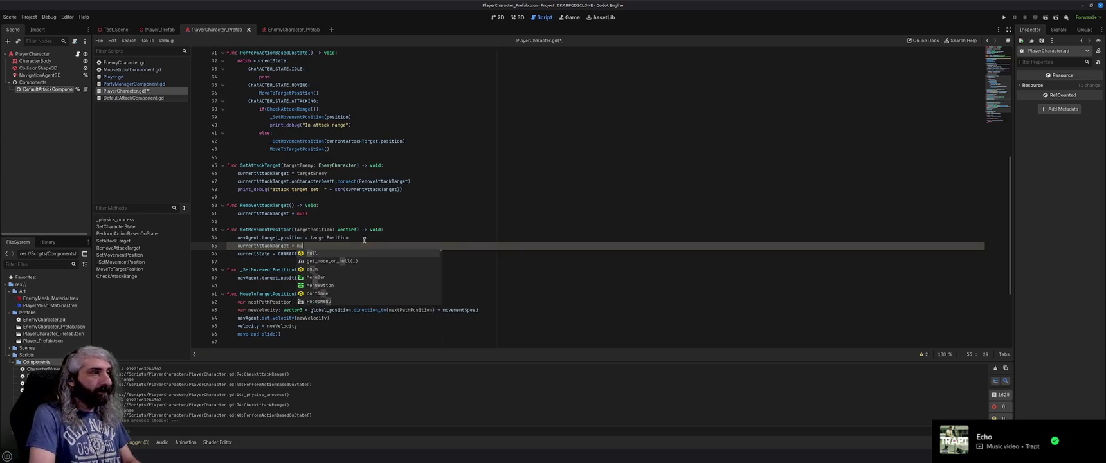
key(ctrl+s)
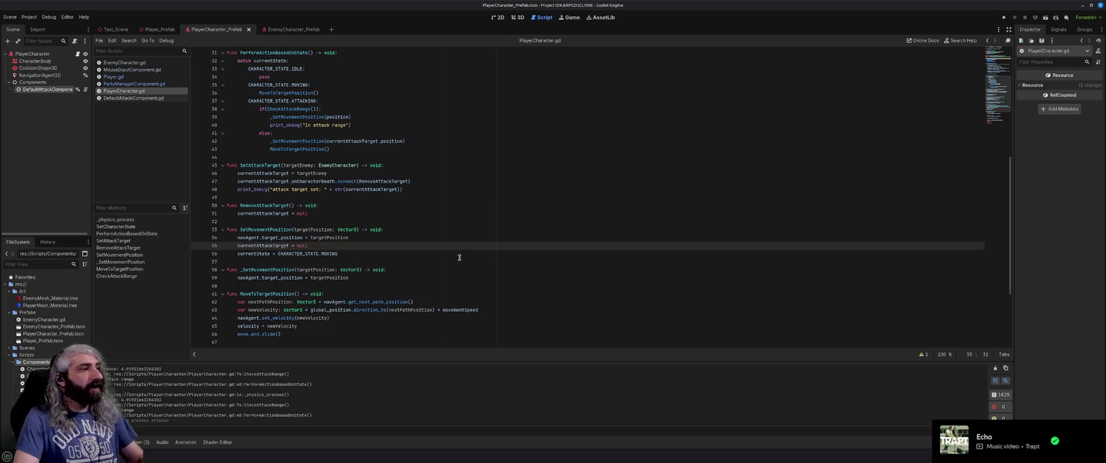
key(F5)
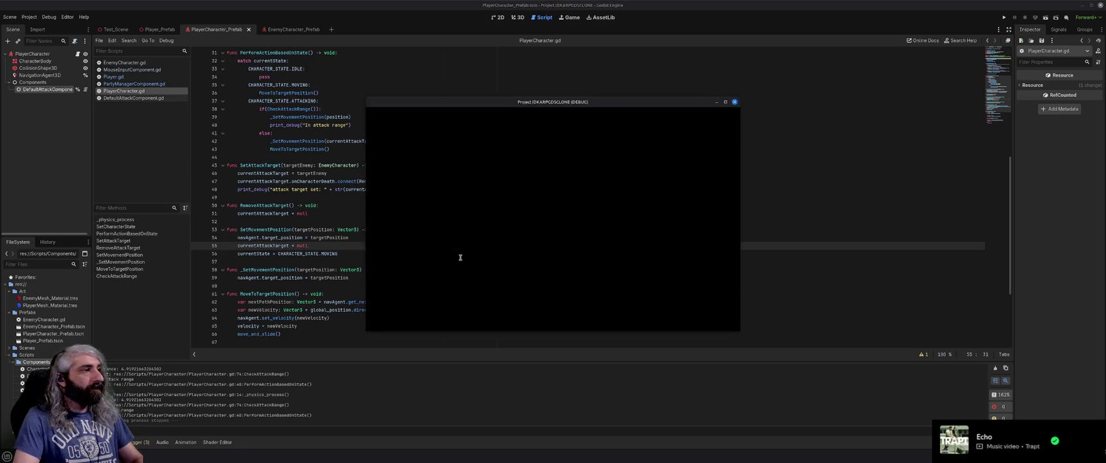